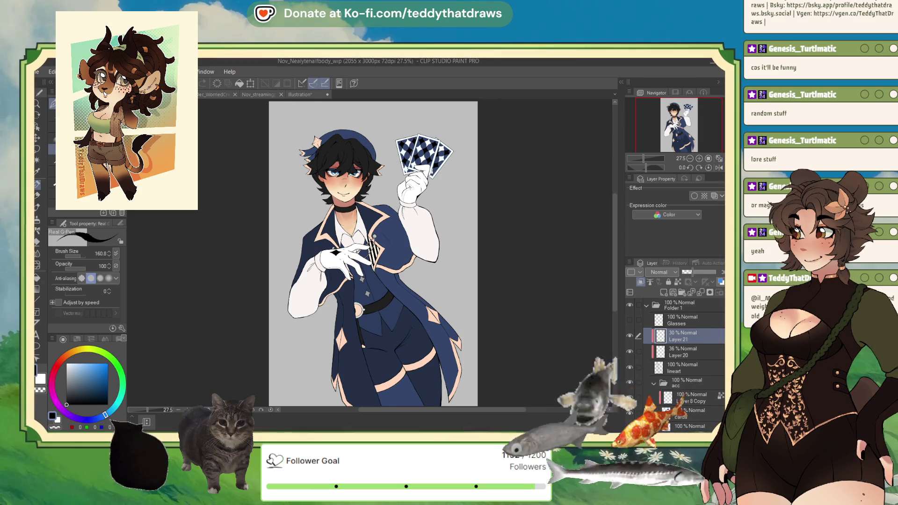
- Bring forward the Illustration canvas that holds the single sketched circle
left_click(299, 96)
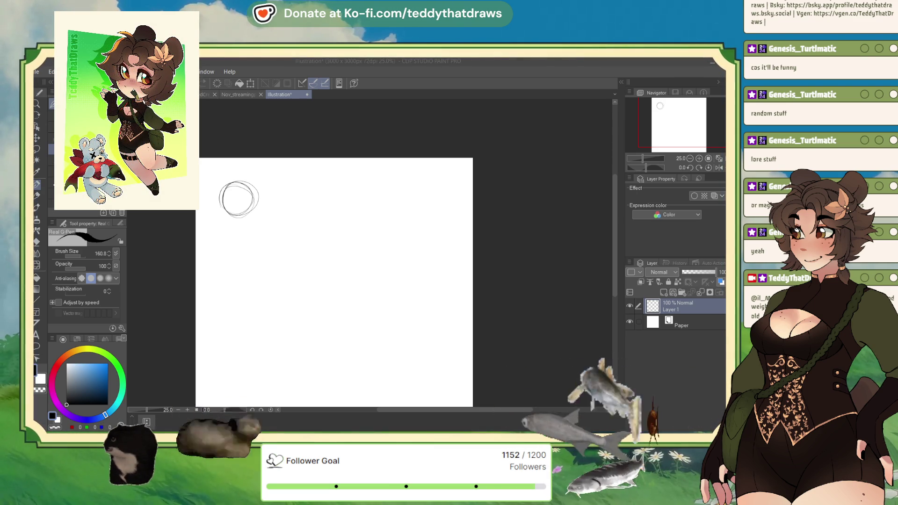
- Add small inner marks and a stem to the berry sketch, undoing misplaced strokes
left_click_drag(234, 193, 229, 186)
key("ctrl+z")
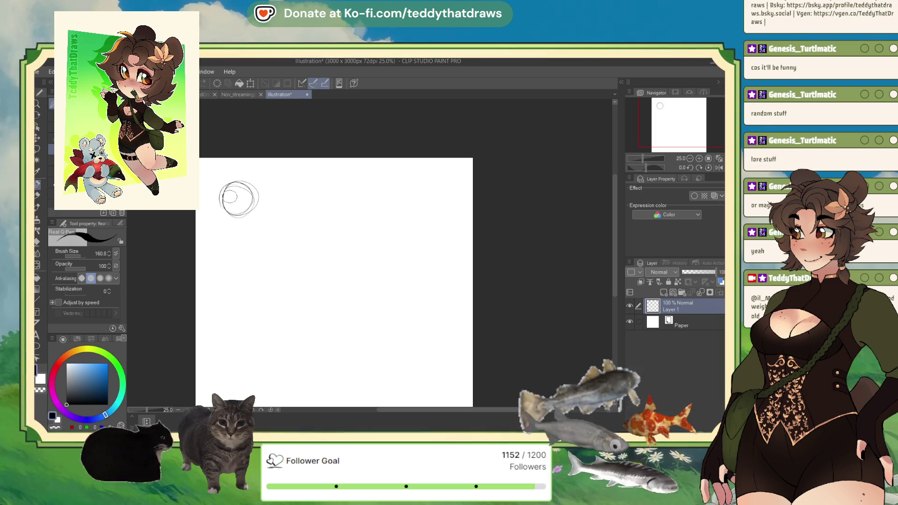
mouse_move(229, 193)
left_mouse_down()
mouse_move(262, 237)
mouse_move(257, 211)
mouse_move(233, 227)
mouse_move(266, 224)
mouse_move(247, 208)
mouse_move(261, 240)
mouse_move(255, 220)
mouse_move(248, 227)
mouse_move(256, 186)
mouse_move(277, 203)
mouse_move(255, 186)
mouse_move(269, 199)
mouse_move(274, 189)
mouse_move(266, 194)
left_mouse_up()
key("ctrl+z")
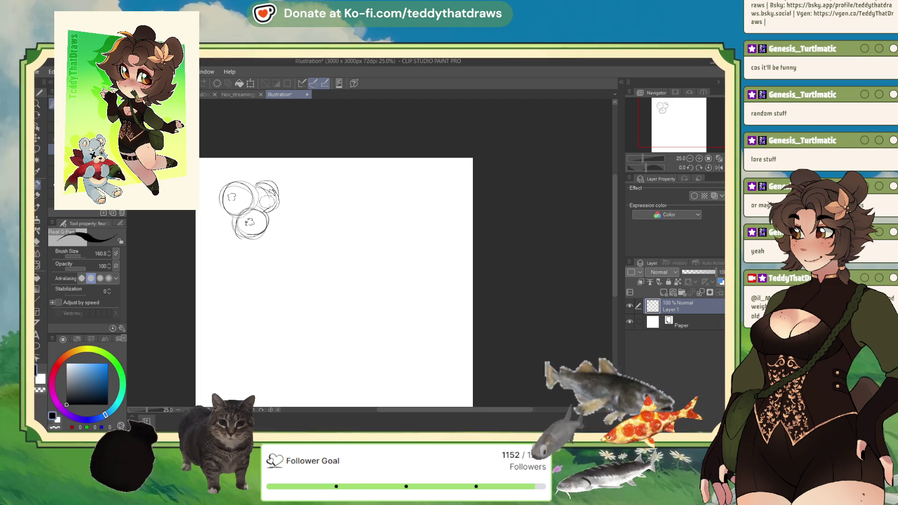
mouse_move(231, 218)
left_mouse_down()
mouse_move(214, 261)
mouse_move(248, 240)
mouse_move(229, 237)
mouse_move(273, 230)
mouse_move(304, 252)
mouse_move(270, 215)
mouse_move(293, 227)
left_mouse_up()
key("ctrl+z")
key("ctrl+z")
key("ctrl+z")
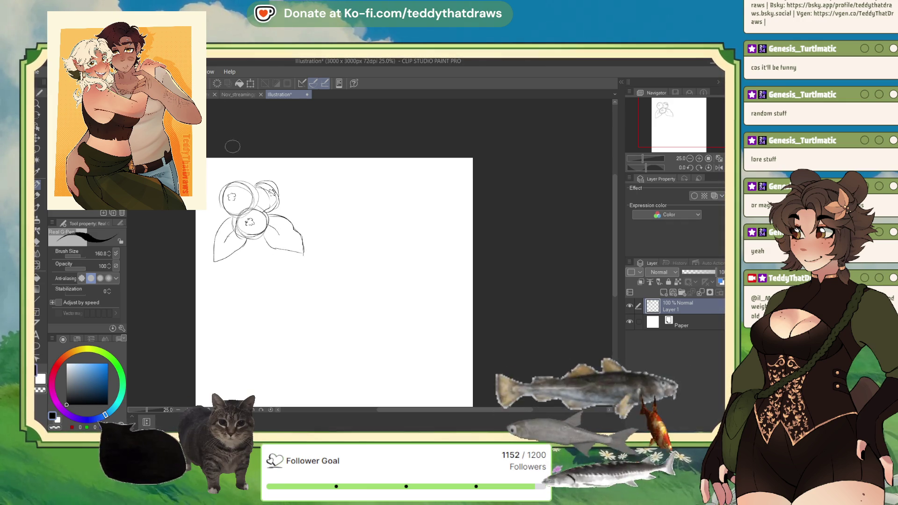
key("ctrl+t")
- Rotate the berry sketch about 13° counter-clockwise and draw the top berry's blossom end
left_click_drag(290, 141, 271, 137)
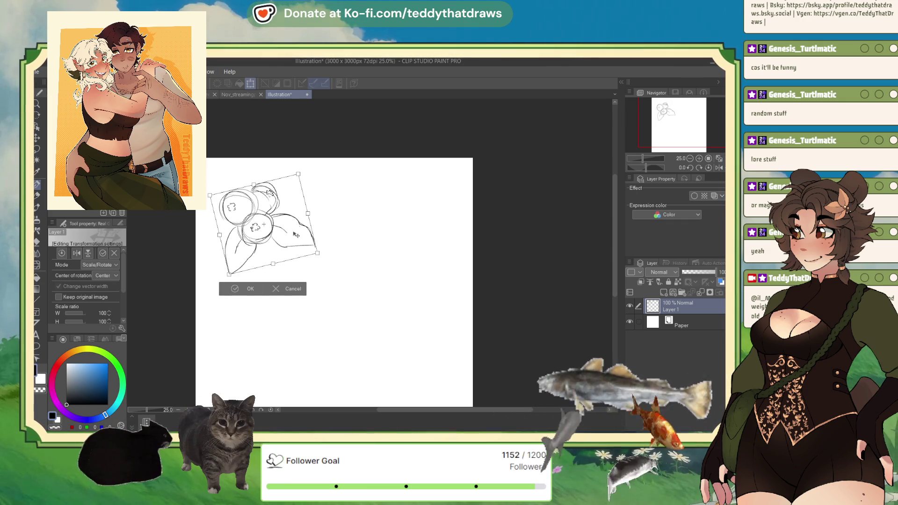
left_click(239, 289)
left_click_drag(275, 189, 265, 197)
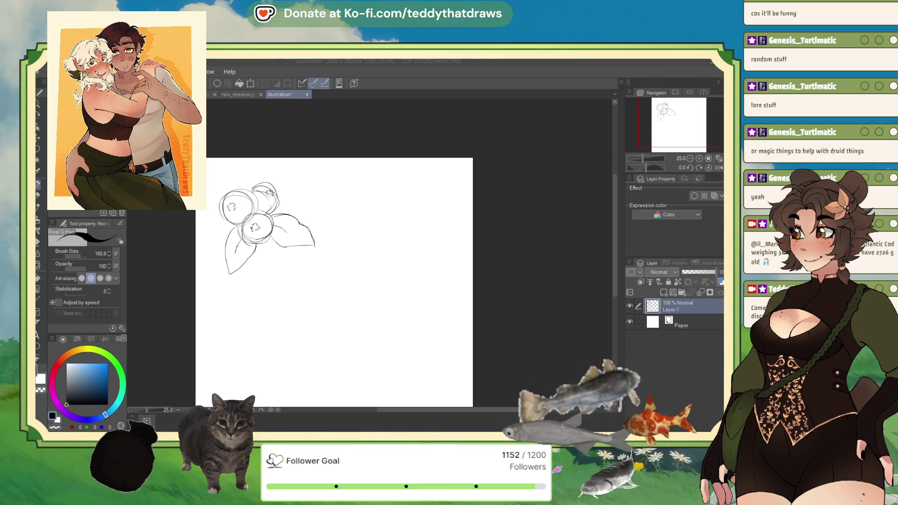
- Nudge the sketch right and down, then redraw the top and left leaf outlines
key("ctrl+t")
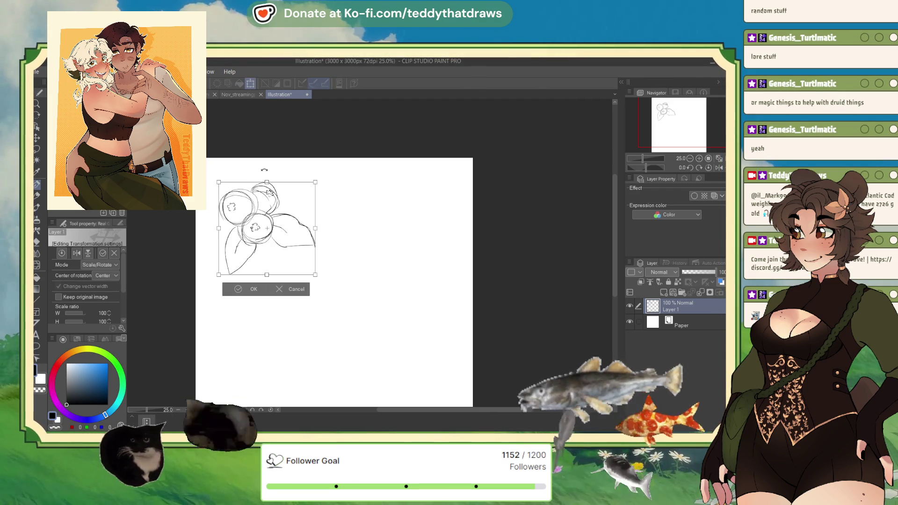
left_click_drag(278, 234, 282, 236)
left_click(243, 290)
mouse_move(236, 197)
left_mouse_down()
mouse_move(239, 164)
mouse_move(262, 190)
mouse_move(211, 186)
mouse_move(233, 206)
mouse_move(260, 200)
left_mouse_up()
key("ctrl+z")
mouse_move(236, 173)
left_mouse_down()
mouse_move(251, 196)
mouse_move(225, 208)
mouse_move(286, 206)
mouse_move(274, 220)
left_mouse_up()
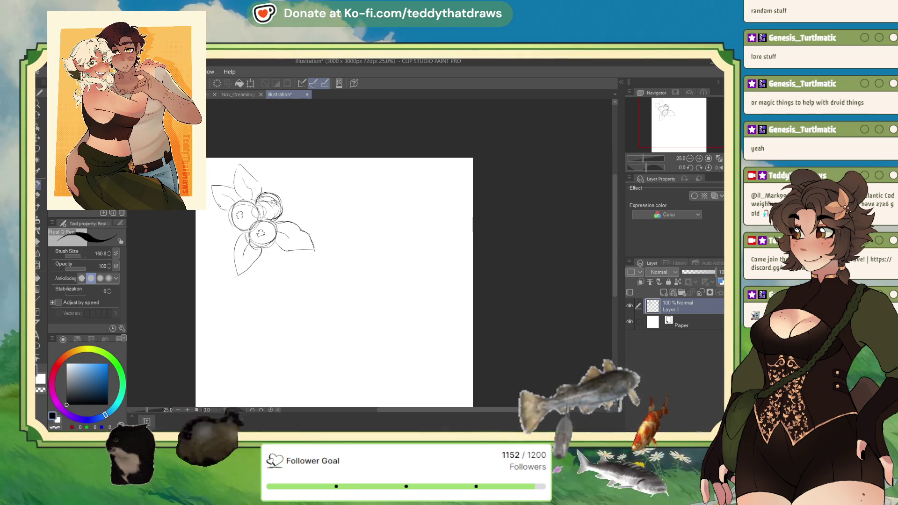
mouse_move(255, 198)
left_mouse_down()
mouse_move(225, 224)
mouse_move(246, 232)
mouse_move(237, 201)
mouse_move(228, 228)
left_mouse_up()
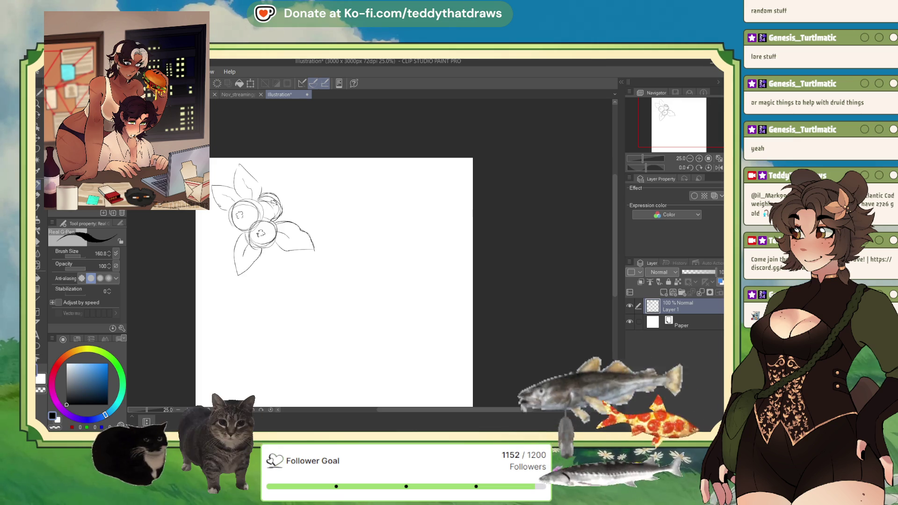
key("ctrl+z")
key("ctrl+z")
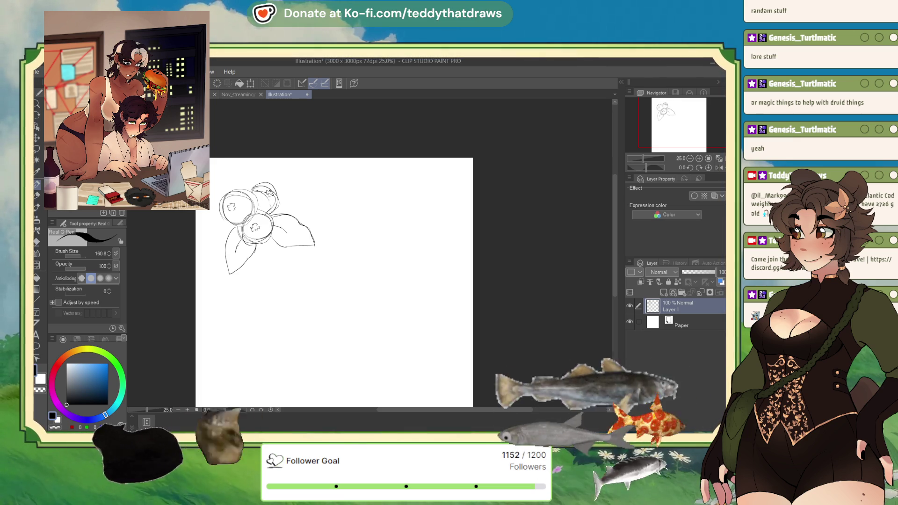
- Shrink the sketch slightly, move it up-left, and add leaf strokes by the berries
left_click(250, 84)
left_click_drag(267, 174, 256, 175)
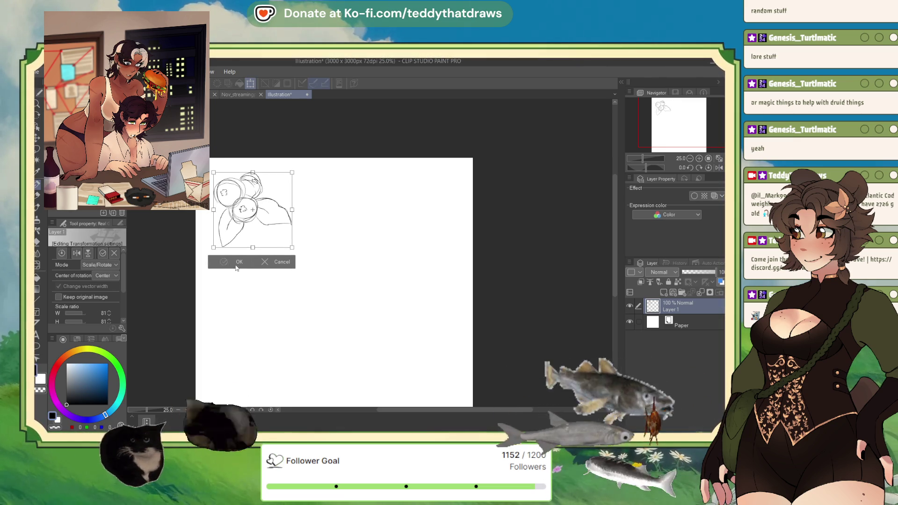
left_click(226, 266)
left_click_drag(203, 218, 222, 213)
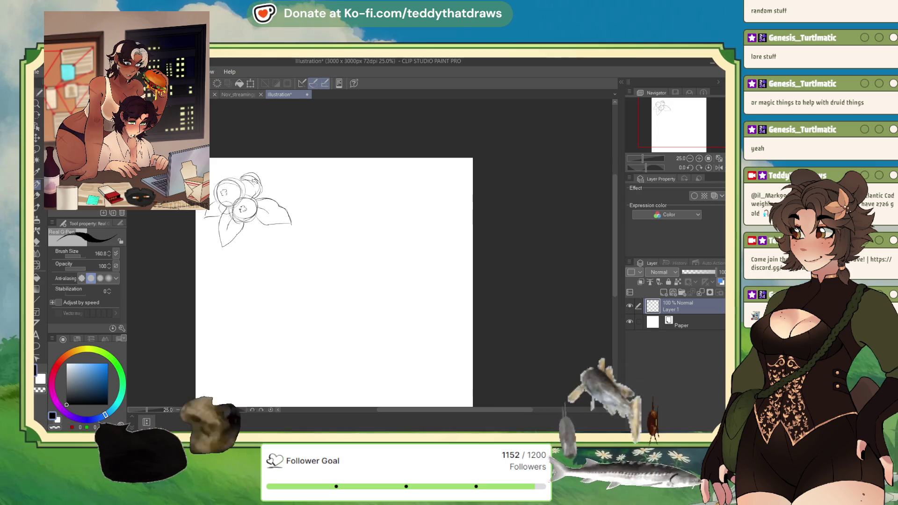
mouse_move(261, 187)
left_mouse_down()
mouse_move(286, 192)
mouse_move(271, 201)
mouse_move(262, 187)
left_mouse_up()
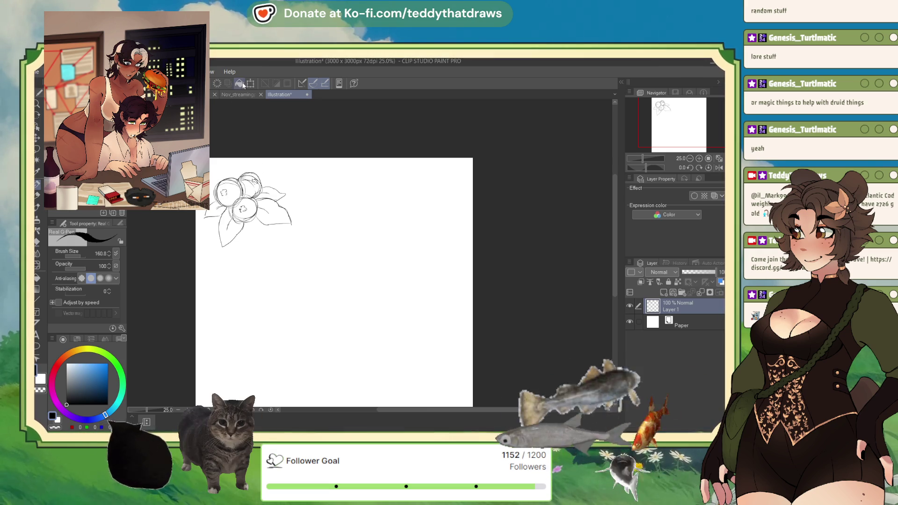
- Fine-tune the sketch's position and add a blank Layer 2 above it
key("ctrl+t")
left_click_drag(243, 210, 252, 214)
left_click(228, 270)
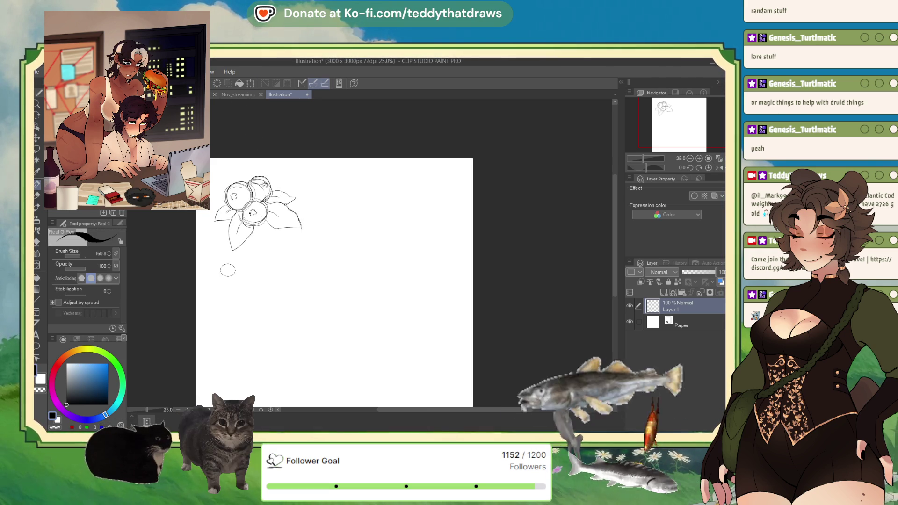
left_click(250, 85)
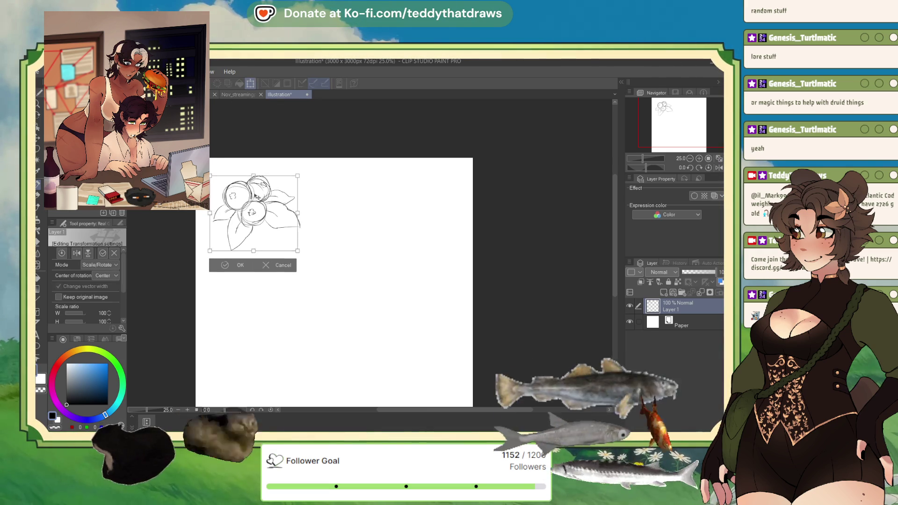
left_click_drag(253, 210, 249, 210)
left_click(226, 266)
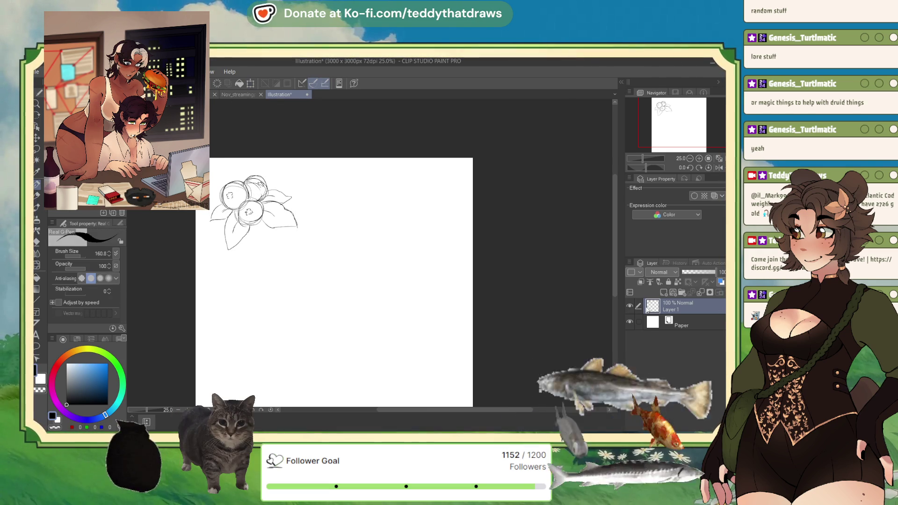
left_click(661, 293)
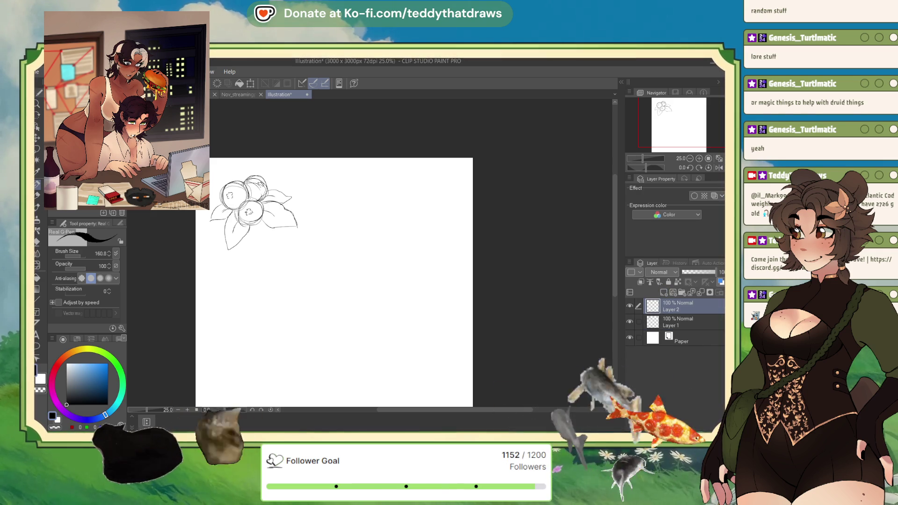
- Put Layer 1 and Layer 2 into a new folder named 'Berries'
left_click(679, 321)
left_click(682, 293)
left_click_drag(679, 307, 680, 330)
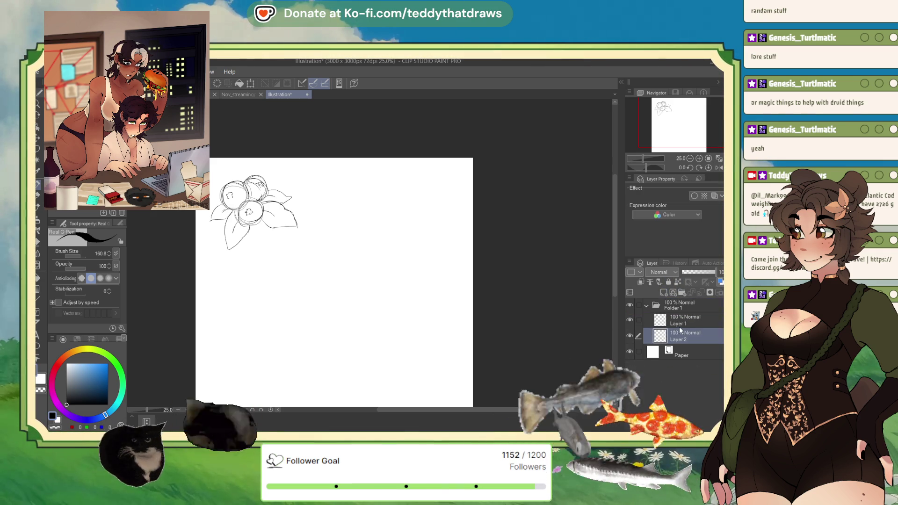
left_click(678, 308)
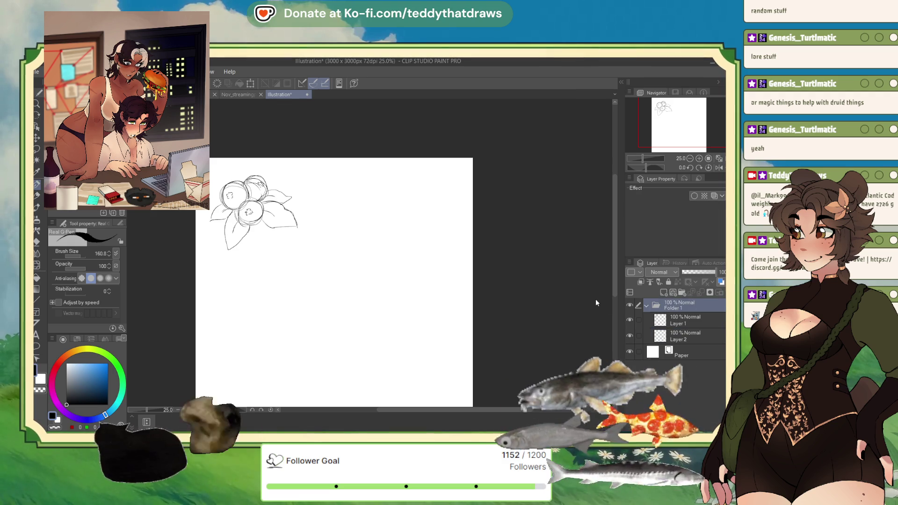
double_click(673, 308)
type("Berries")
key("Return")
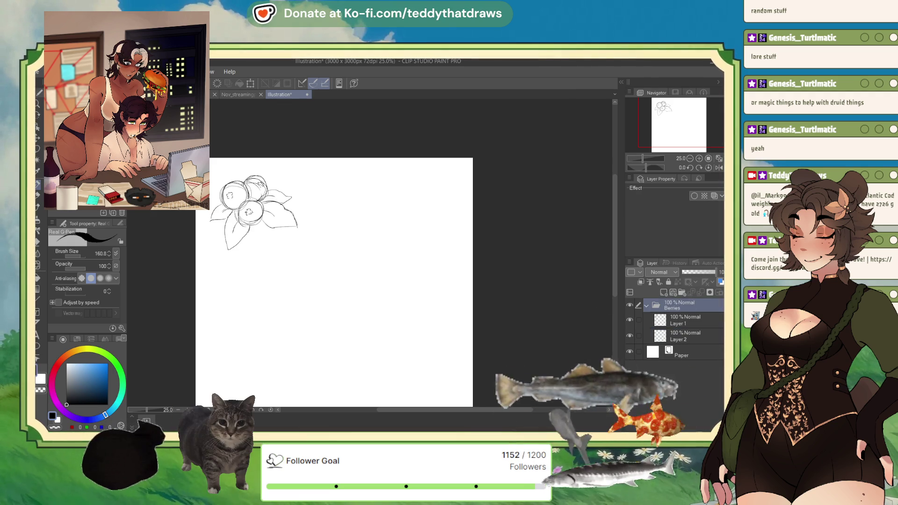
- Toggle each layer's visibility to check its contents, then select Layer 1 for drawing
left_click(684, 318)
left_click(630, 320)
left_click(630, 320)
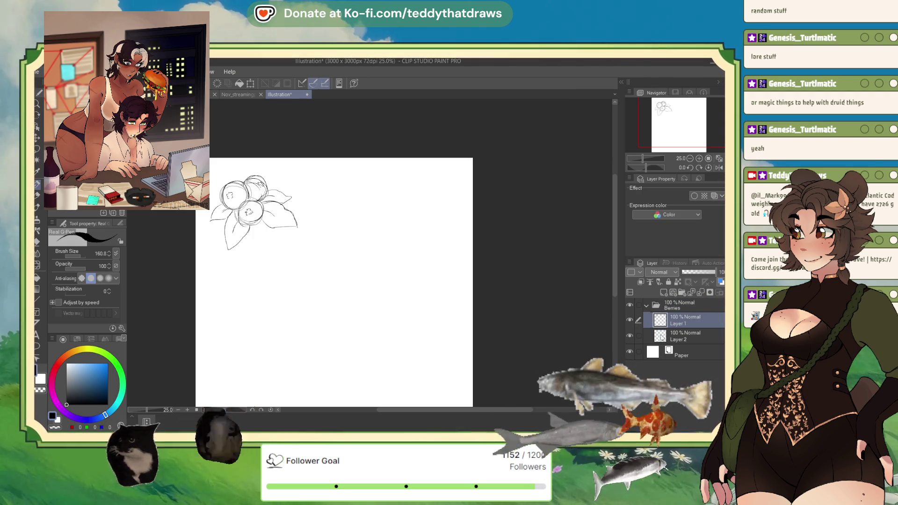
left_click(639, 337)
left_click(630, 336)
left_click(630, 337)
left_click(683, 320)
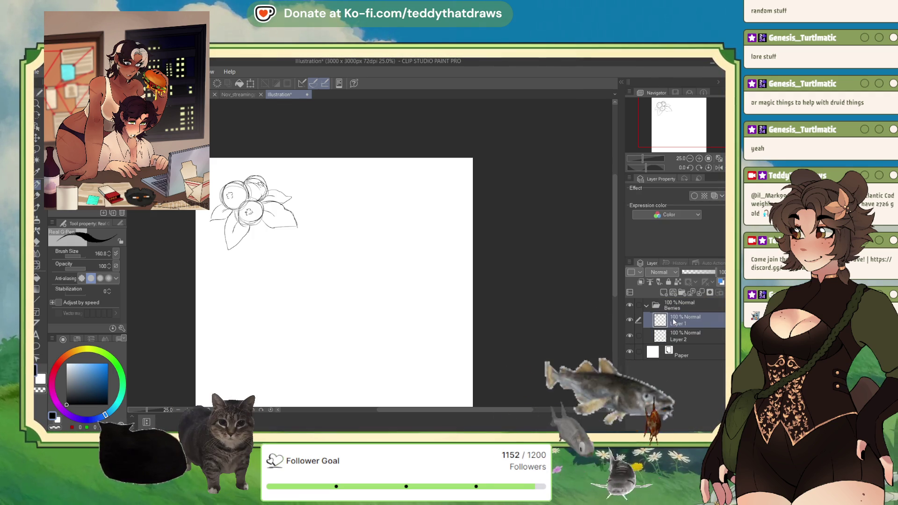
scroll(343, 154, "up", 1)
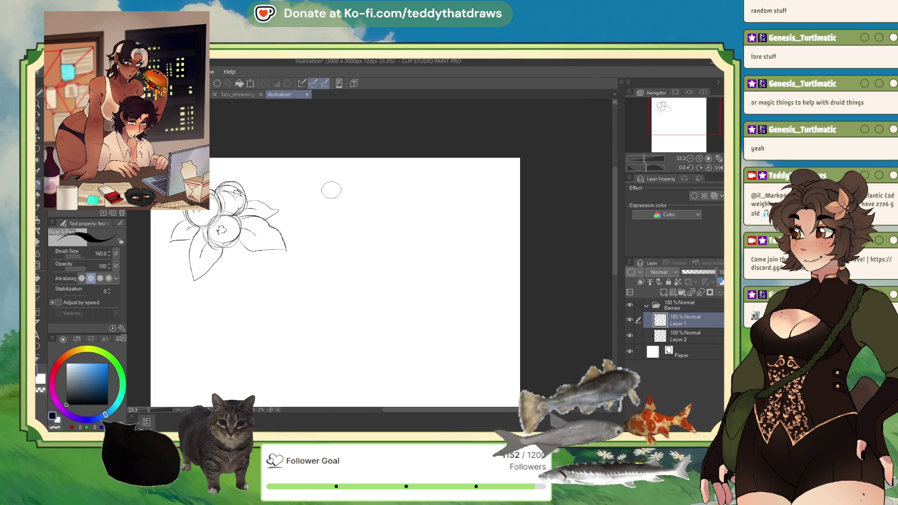
- Draw a large oval right of the cluster, then lasso and delete it
mouse_move(321, 219)
left_mouse_down()
mouse_move(323, 206)
mouse_move(333, 240)
left_mouse_up()
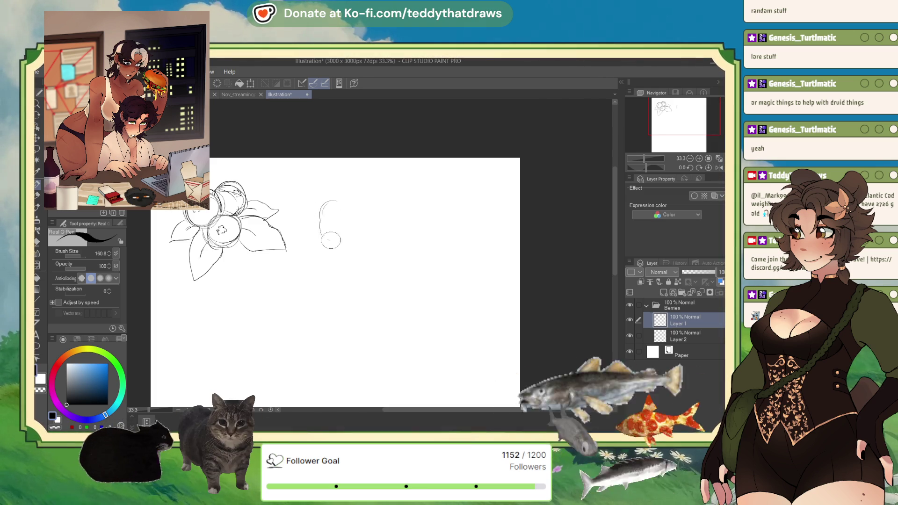
mouse_move(327, 202)
left_mouse_down()
mouse_move(355, 212)
mouse_move(360, 238)
mouse_move(331, 240)
mouse_move(360, 219)
mouse_move(361, 241)
left_mouse_up()
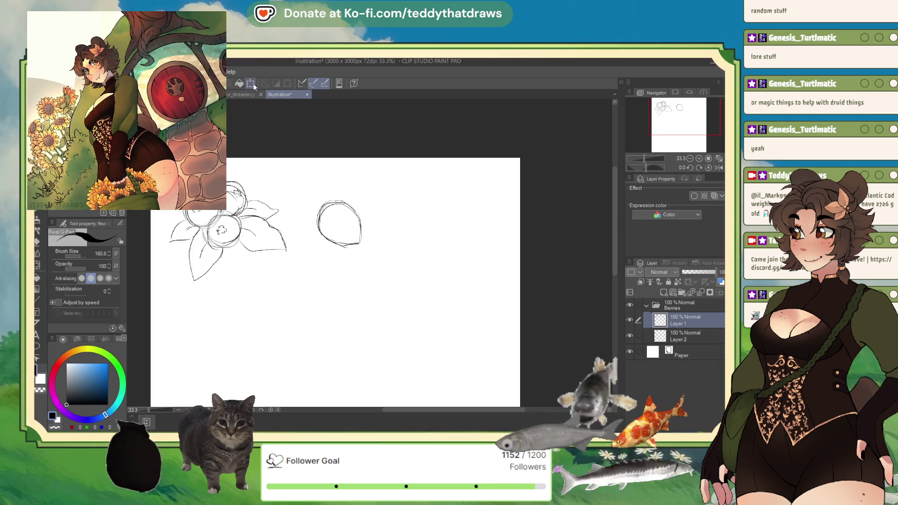
left_click_drag(304, 192, 370, 255)
left_click(254, 295)
key("m")
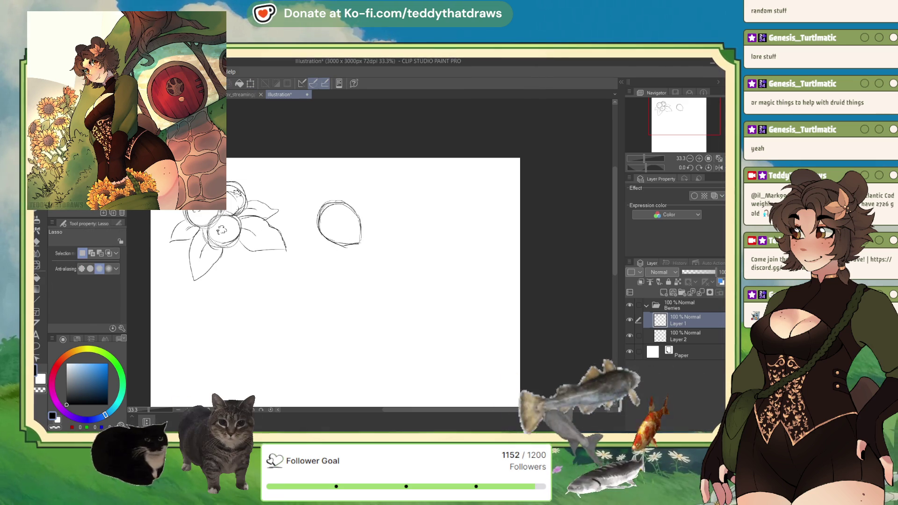
left_click_drag(329, 179, 313, 186)
key("Delete")
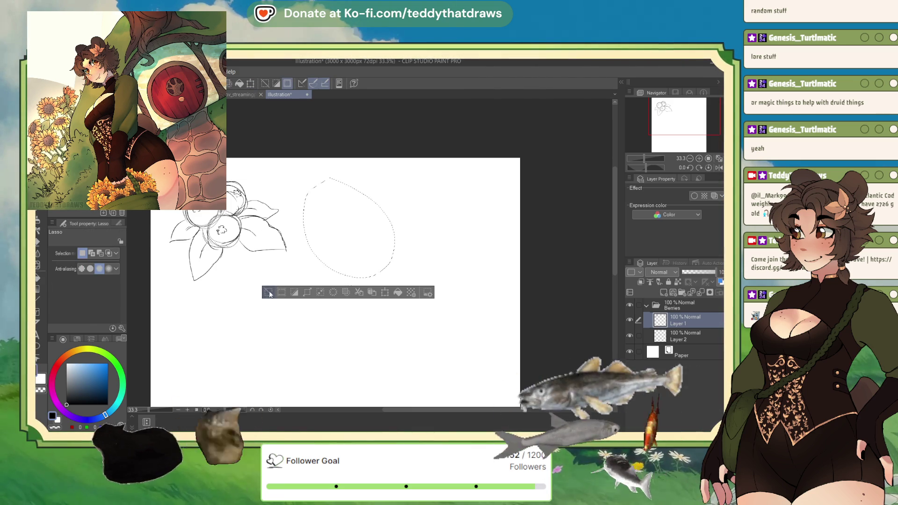
key("ctrl+d")
key("p")
- Rename the lower layer 'berries' and Layer 1 'strawberry'
left_click(674, 339)
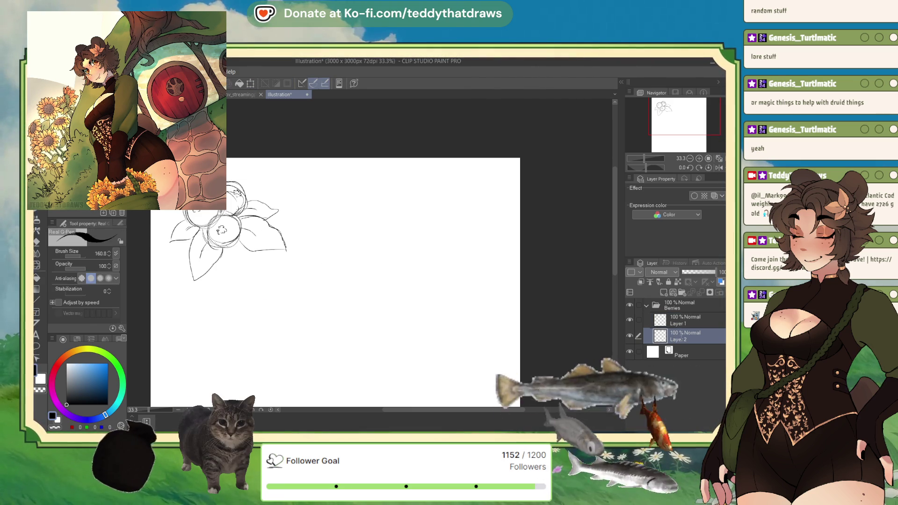
type("berries")
left_click(688, 319)
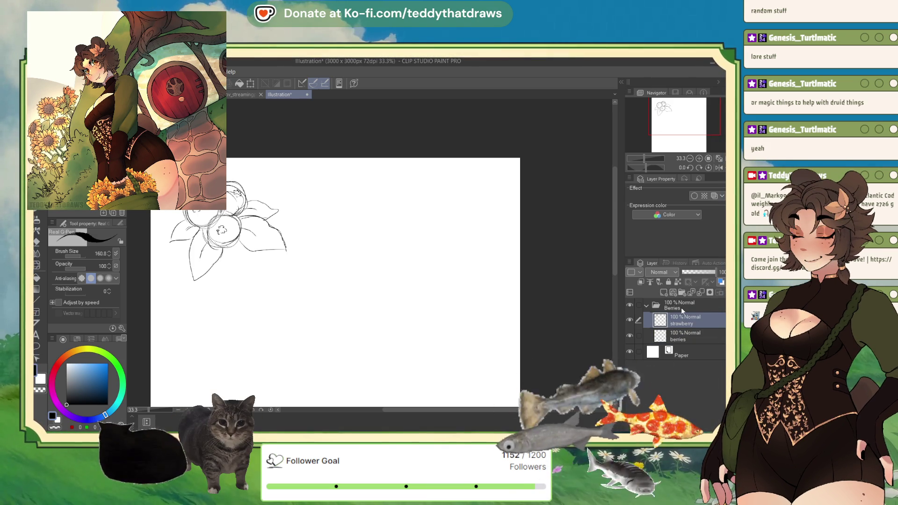
double_click(674, 320)
type("strawberry")
key("Return")
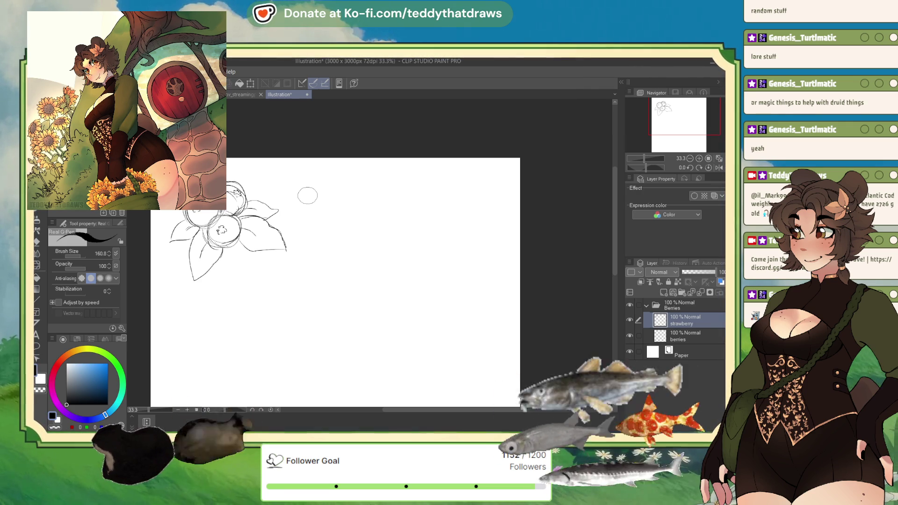
- Zoom out and draw a large round berry outline right of the cranberries
scroll(307, 195, "down", 1)
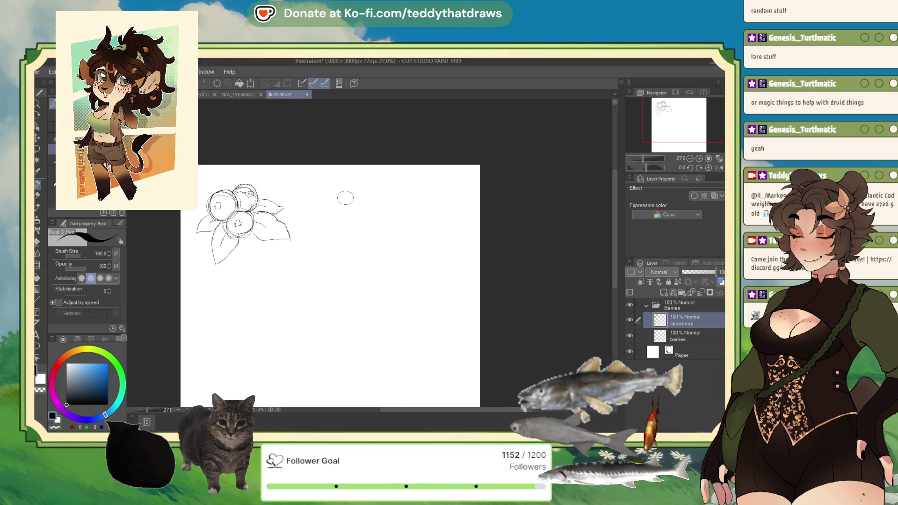
left_click_drag(333, 186, 319, 229)
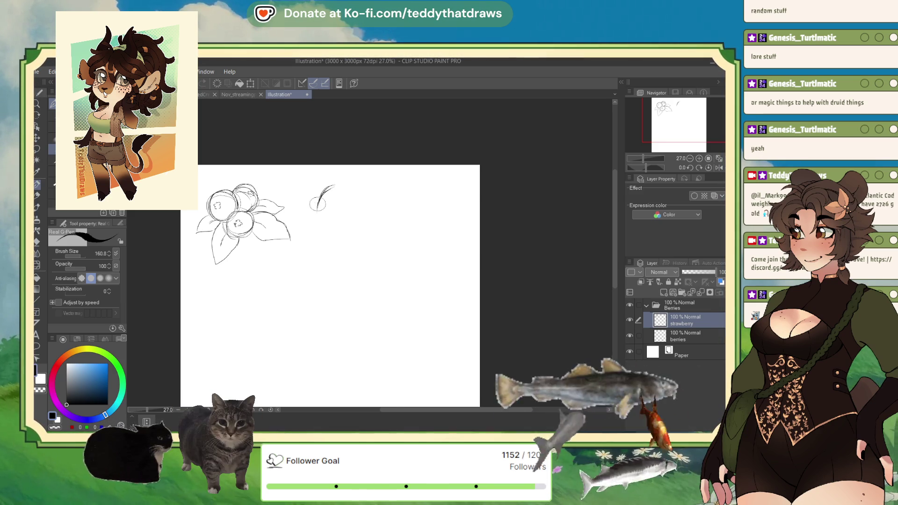
mouse_move(334, 184)
left_mouse_down()
mouse_move(347, 233)
mouse_move(361, 230)
mouse_move(323, 234)
mouse_move(365, 220)
left_mouse_up()
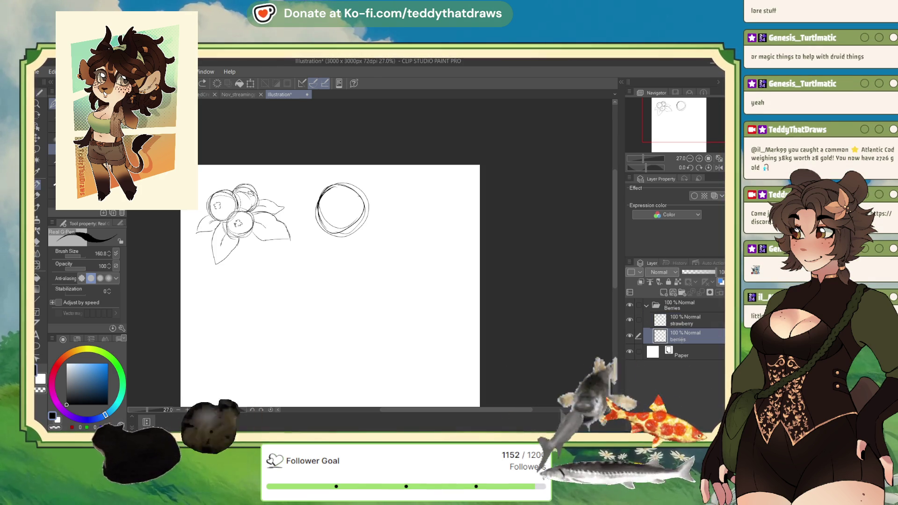
- Switch between the Berries layers, undoing and redoing the strawberry layer name
left_click(674, 335)
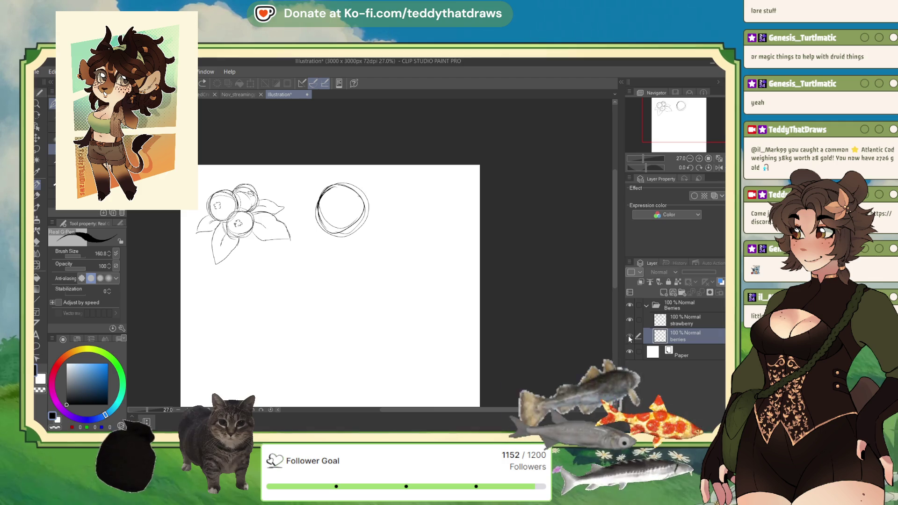
left_click(679, 321)
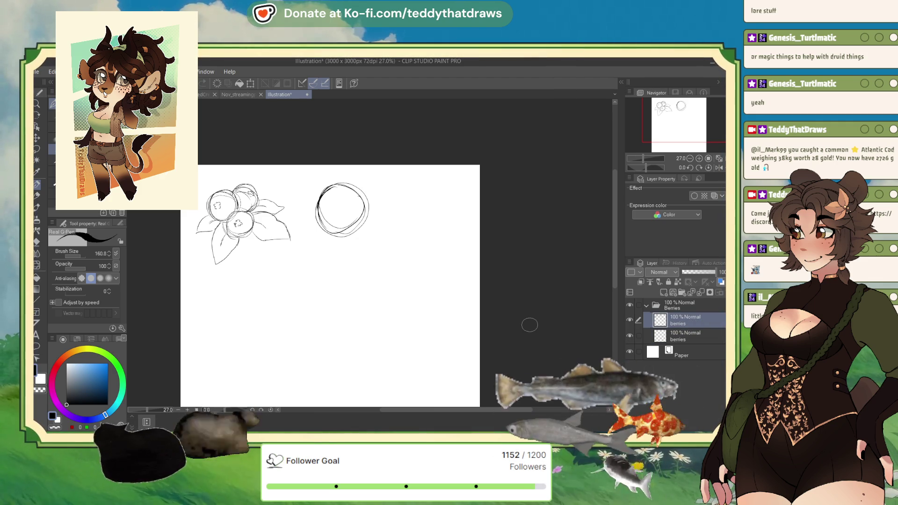
key("ctrl+z")
left_click(686, 320)
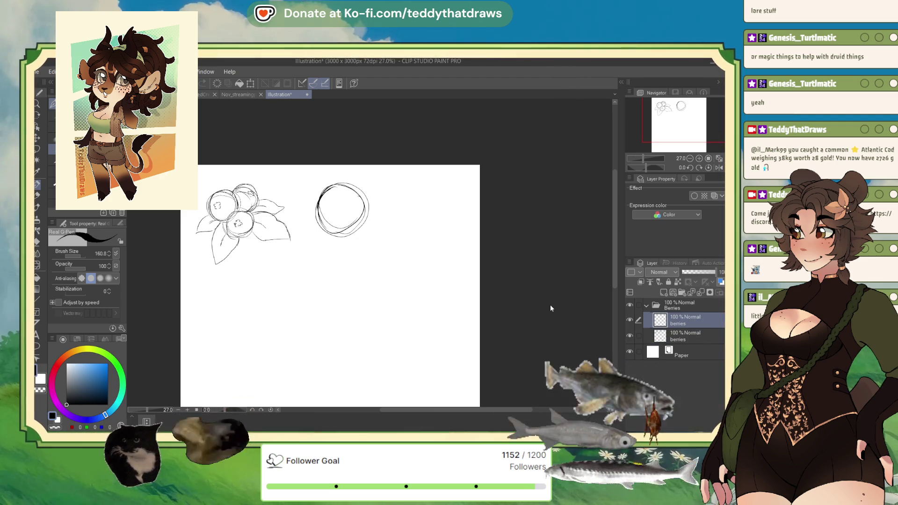
key("ctrl+y")
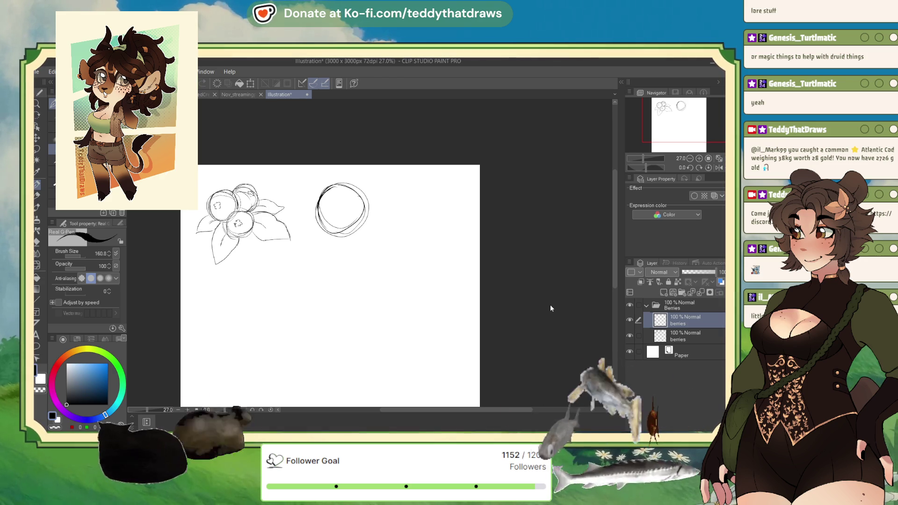
- Lasso and delete the round sketch on the berries layer, then return to strawberry
left_click(684, 340)
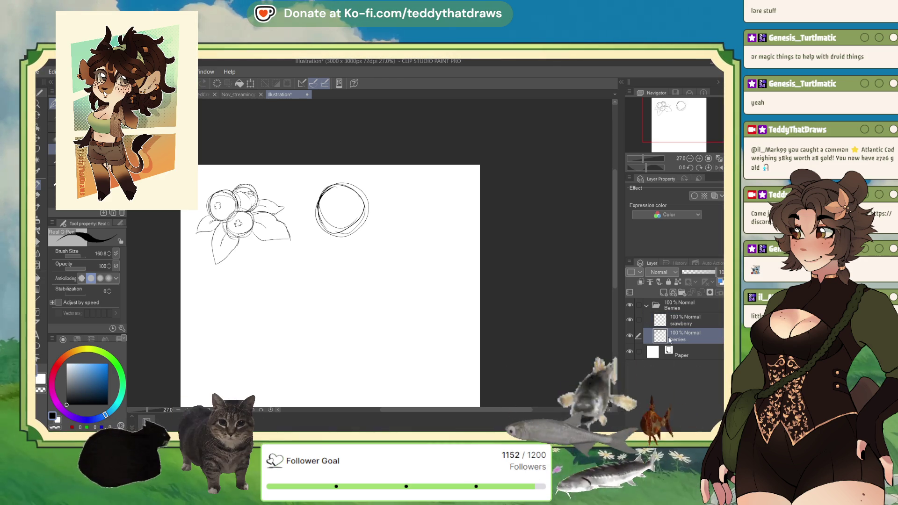
key("m")
mouse_move(319, 166)
left_mouse_down()
mouse_move(306, 235)
mouse_move(323, 167)
left_mouse_up()
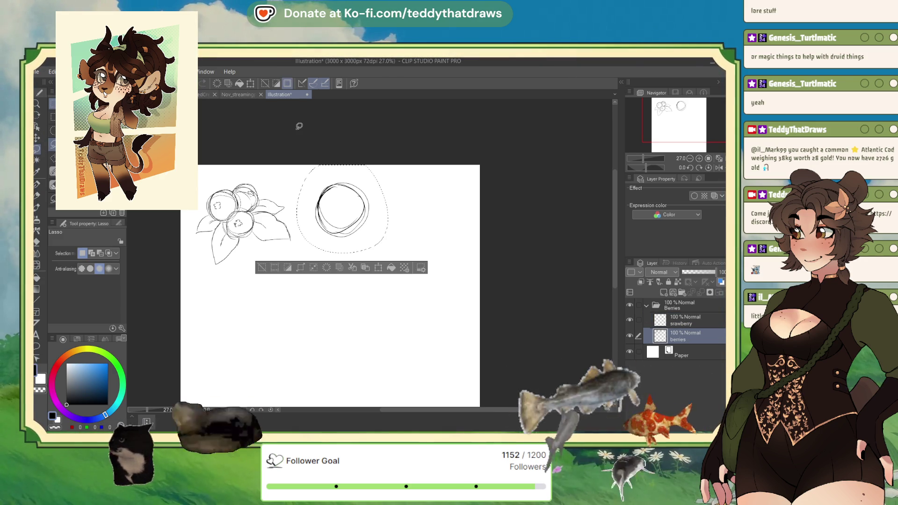
key("Delete")
key("ctrl+d")
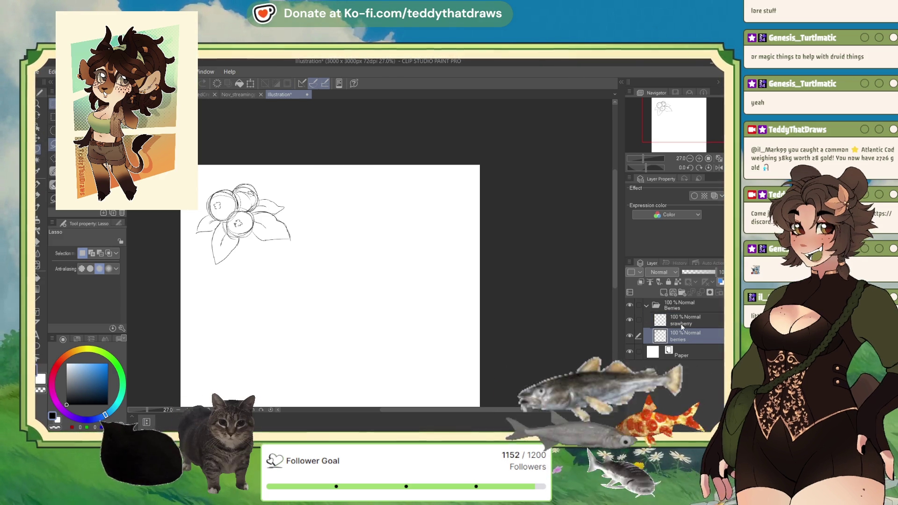
key("alt+bracketright")
left_click(36, 186)
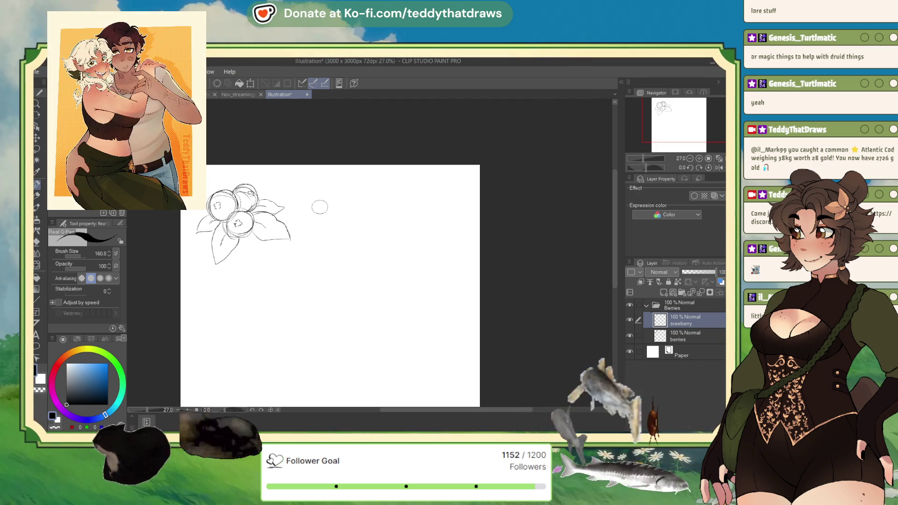
- Begin the strawberry body outline to the right of the berry cluster
mouse_move(312, 206)
left_mouse_down()
mouse_move(335, 192)
mouse_move(313, 223)
mouse_move(358, 232)
mouse_move(359, 211)
mouse_move(361, 224)
left_mouse_up()
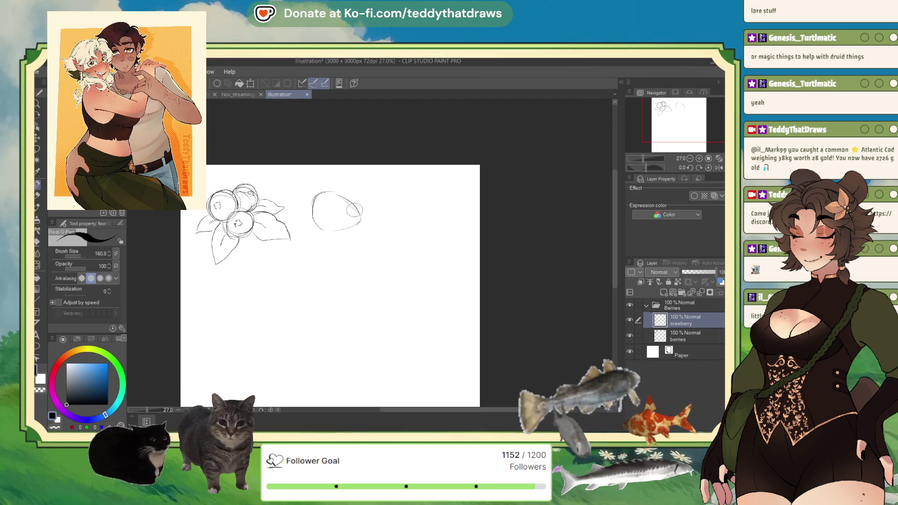
- Complete the strawberry body's top, right side and bottom edge, then zoom in
mouse_move(373, 185)
left_mouse_down()
mouse_move(370, 220)
mouse_move(380, 206)
mouse_move(374, 182)
mouse_move(348, 183)
mouse_move(369, 220)
left_mouse_up()
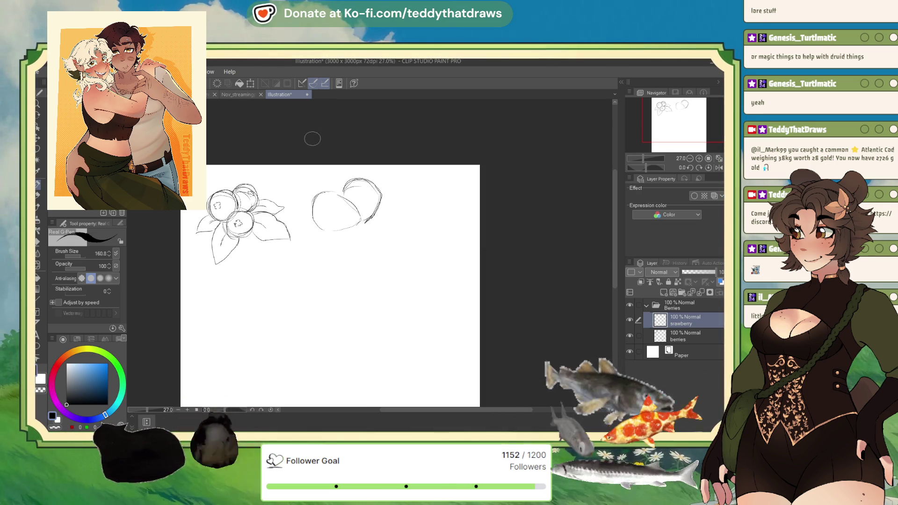
left_click_drag(362, 220, 321, 228)
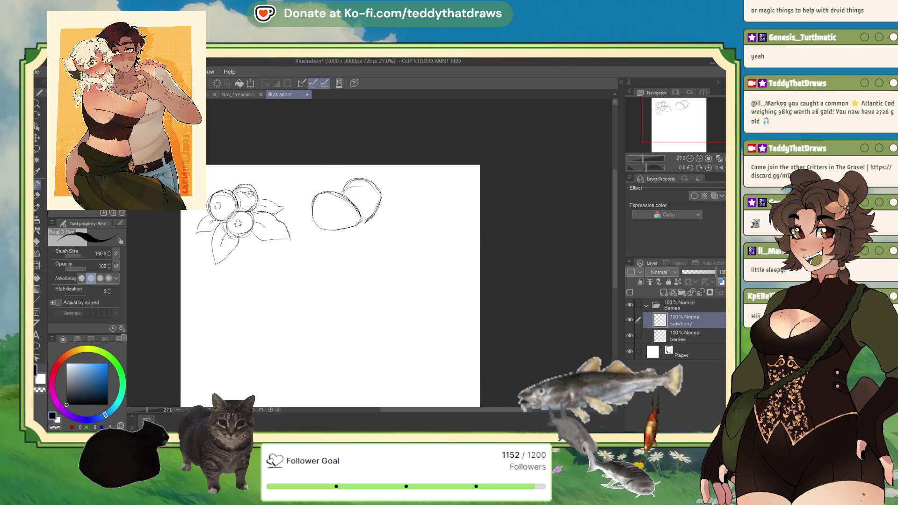
scroll(280, 144, "up", 2)
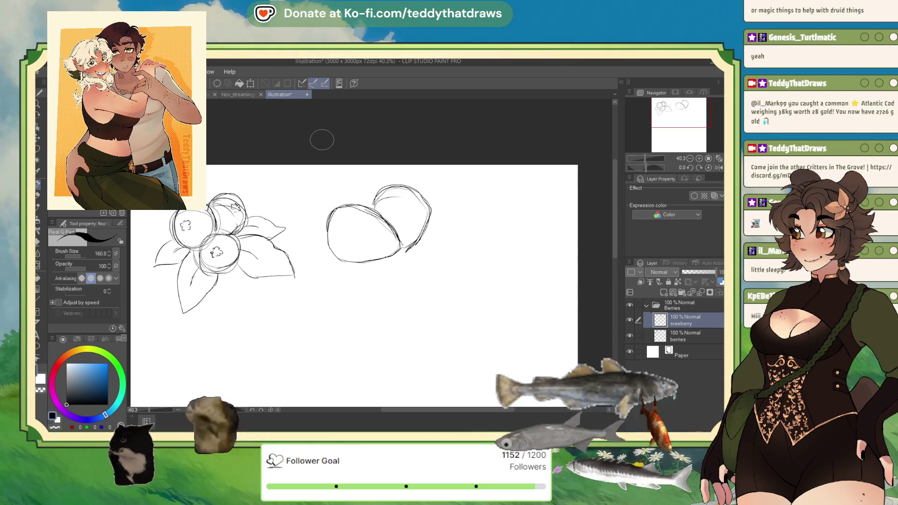
- Sketch the leafy calyx leaves off the strawberry's lower right
mouse_move(405, 250)
left_mouse_down()
mouse_move(427, 225)
mouse_move(457, 221)
mouse_move(440, 251)
left_mouse_up()
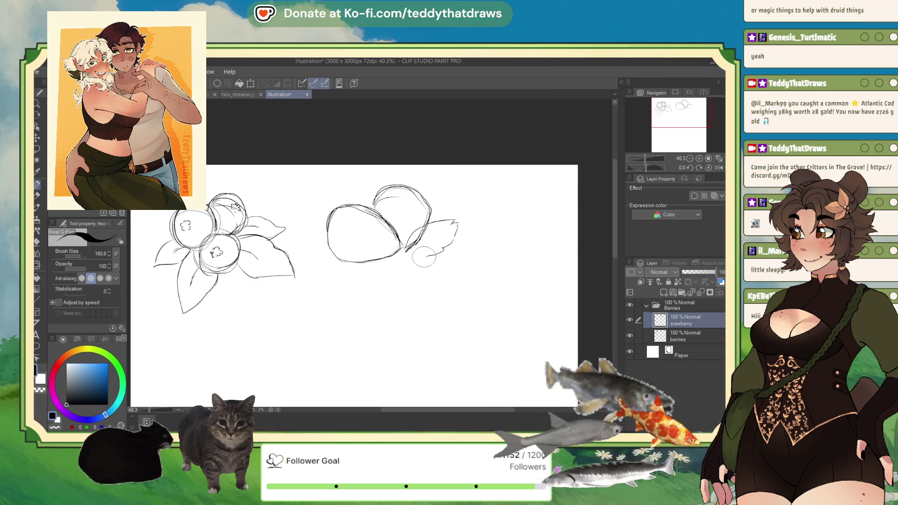
mouse_move(383, 240)
left_mouse_down()
mouse_move(365, 249)
mouse_move(417, 253)
left_mouse_up()
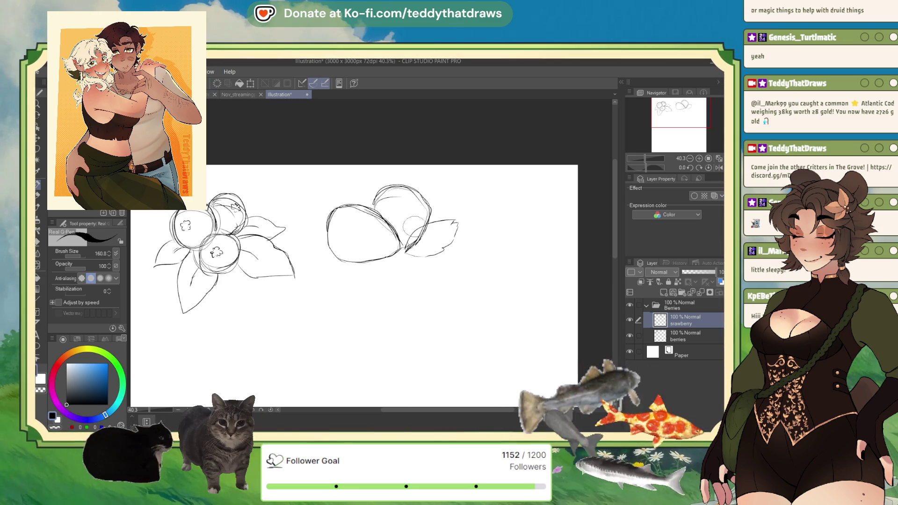
mouse_move(405, 244)
left_mouse_down()
mouse_move(372, 261)
mouse_move(368, 279)
mouse_move(402, 278)
mouse_move(413, 260)
mouse_move(380, 252)
mouse_move(419, 224)
left_mouse_up()
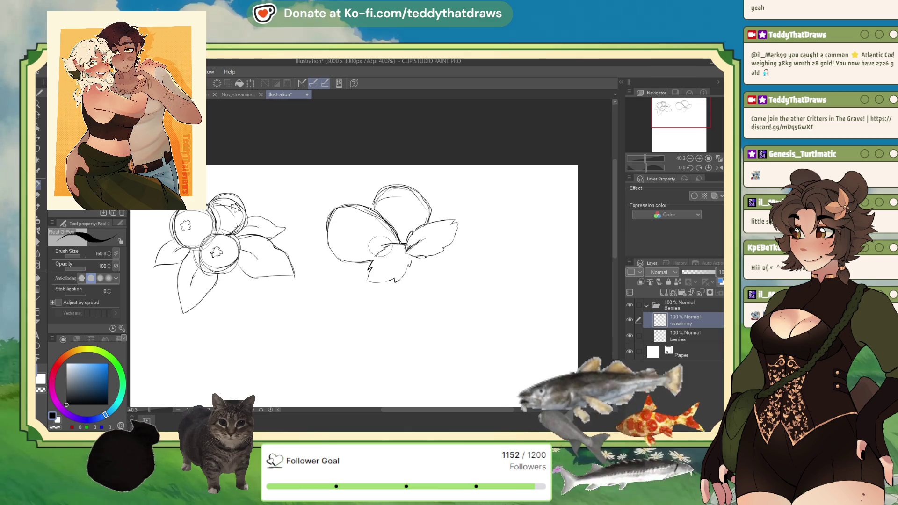
mouse_move(380, 248)
left_mouse_down()
mouse_move(370, 269)
mouse_move(403, 244)
left_mouse_up()
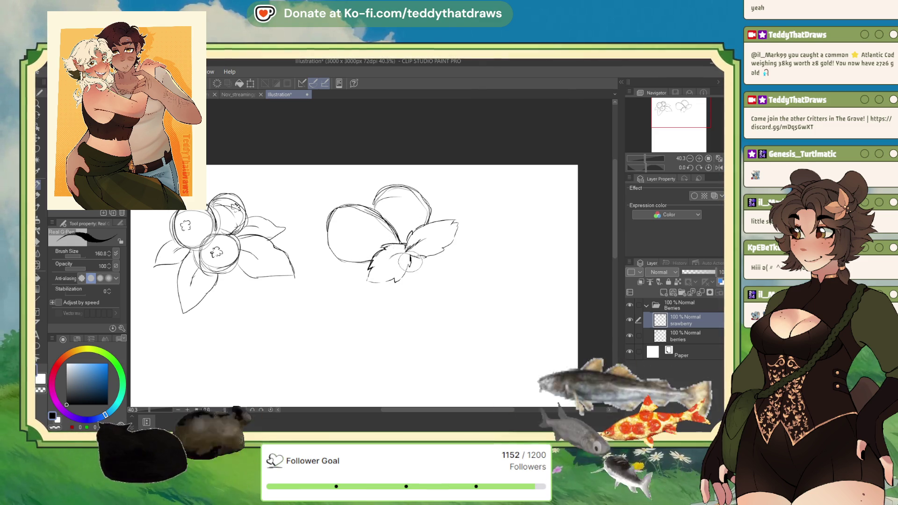
mouse_move(405, 236)
left_mouse_down()
mouse_move(457, 221)
mouse_move(440, 246)
mouse_move(414, 255)
left_mouse_up()
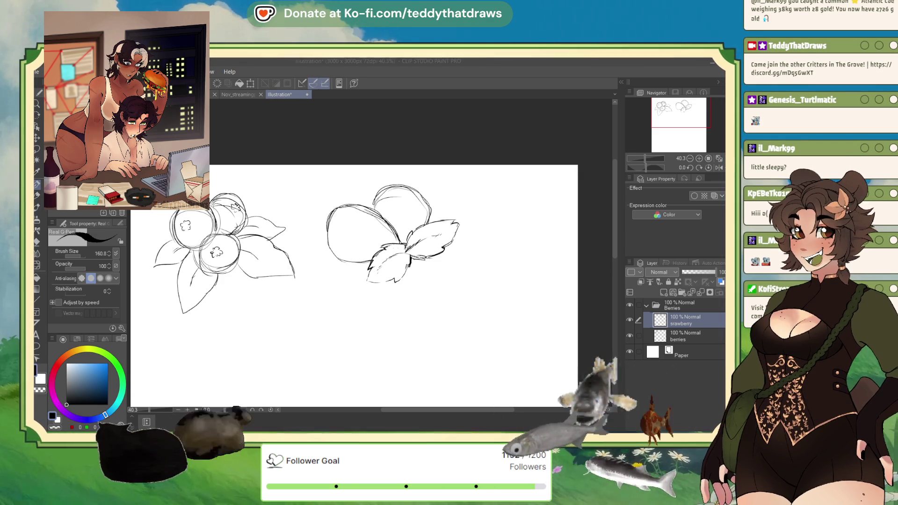
- Mark the calyx centre, fade the strawberry layer to 29%, and add a new layer
left_click_drag(399, 242, 412, 255)
left_click(691, 272)
left_click(673, 293)
scroll(427, 183, "up", 2)
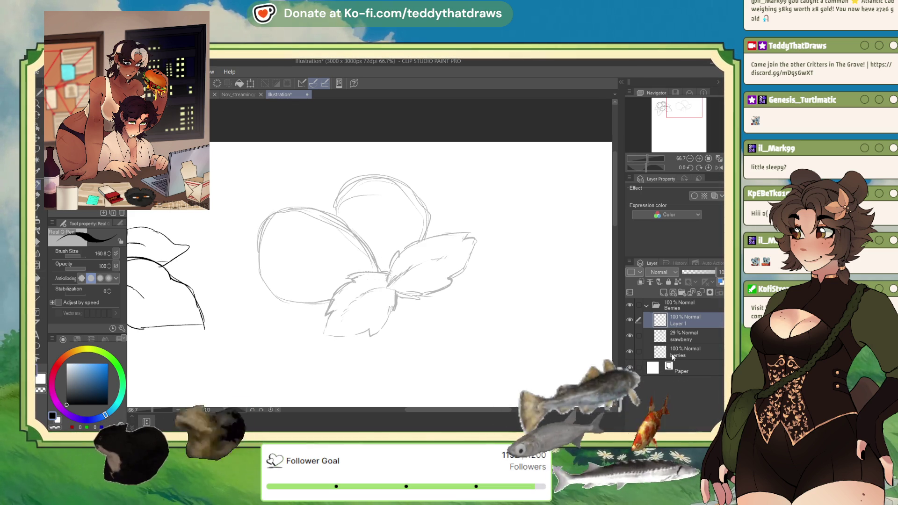
- Rename the berries layer 'blueberry' and select the new Layer 1
left_click(677, 350)
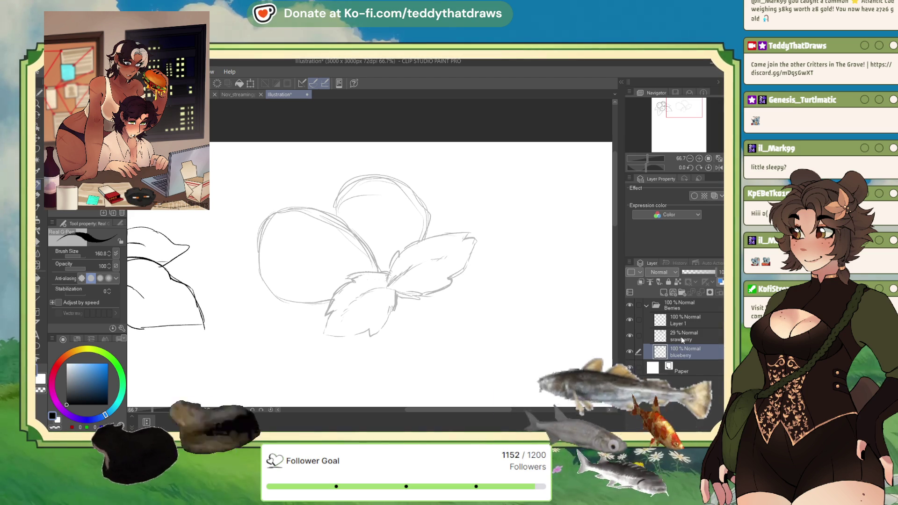
left_click(683, 341)
left_click(677, 319)
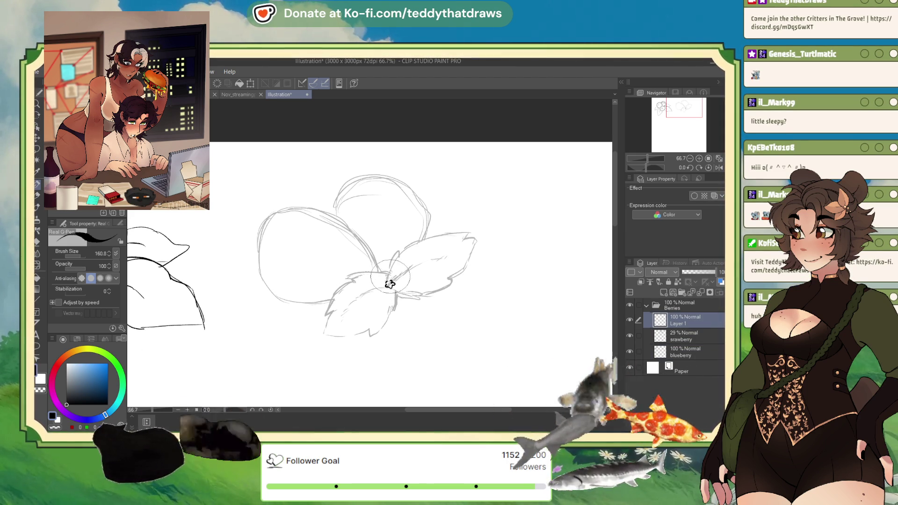
- Ink a loop and petals at the flower centre, then duplicate the layer, move the copy, and undo the move
mouse_move(390, 284)
left_mouse_down()
mouse_move(391, 265)
mouse_move(398, 275)
mouse_move(389, 284)
left_mouse_up()
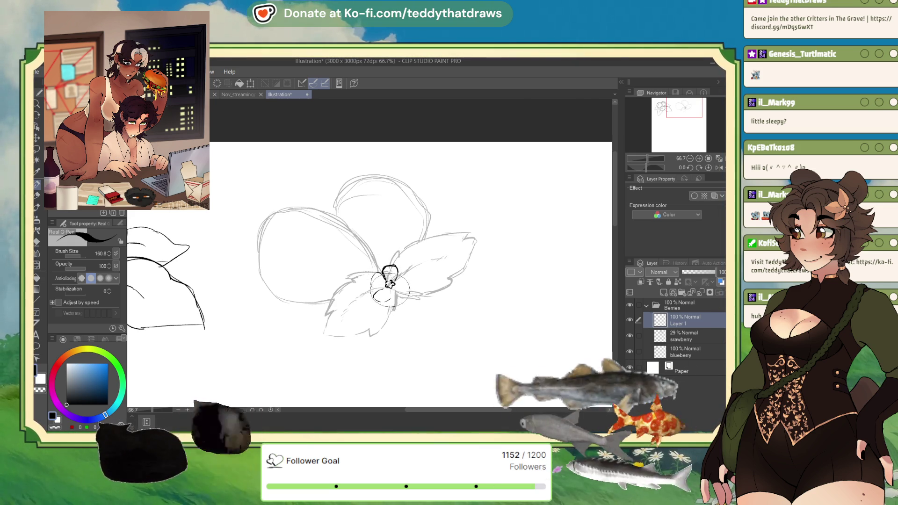
mouse_move(392, 301)
left_mouse_down()
mouse_move(403, 293)
mouse_move(398, 271)
mouse_move(412, 284)
mouse_move(402, 287)
left_mouse_up()
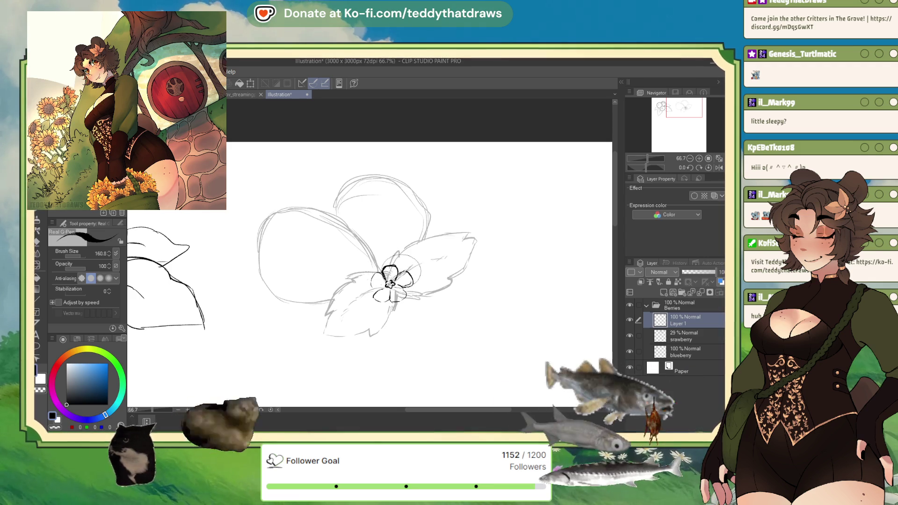
key("ctrl+j")
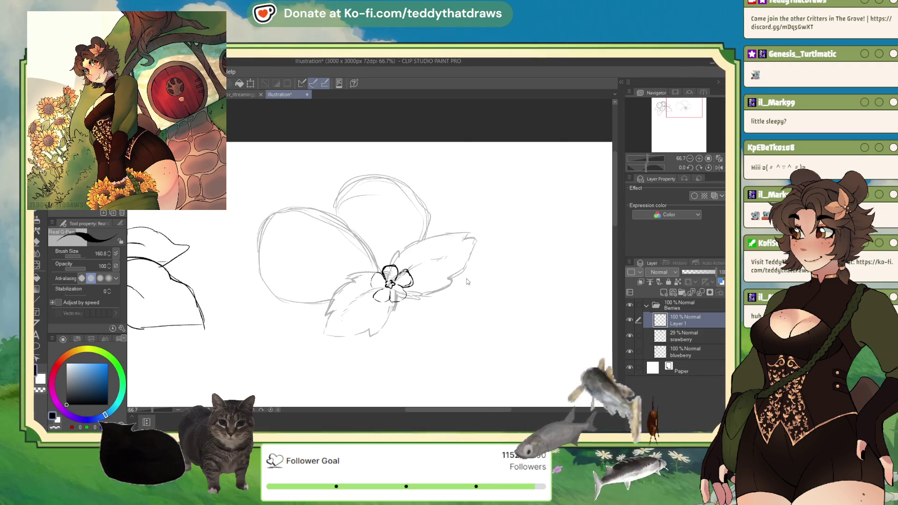
key("ctrl+t")
left_click_drag(408, 295, 420, 308)
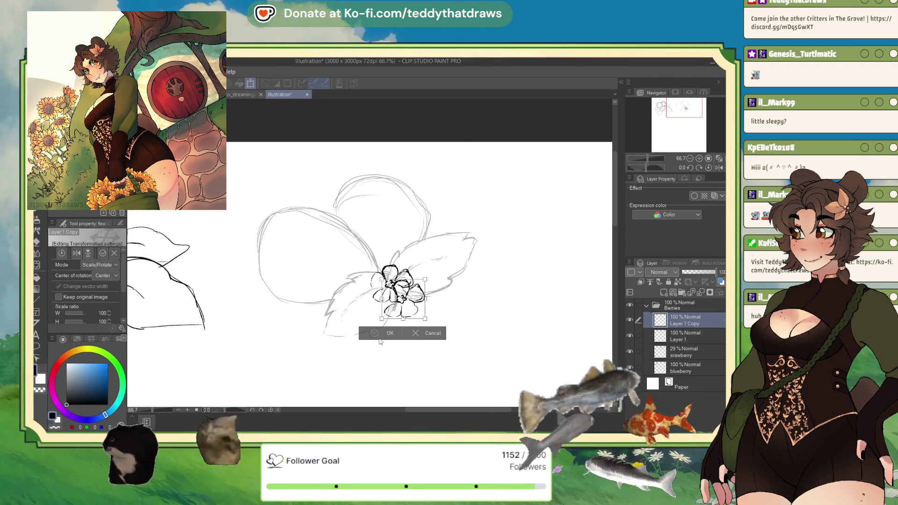
left_click(376, 335)
key("ctrl+z")
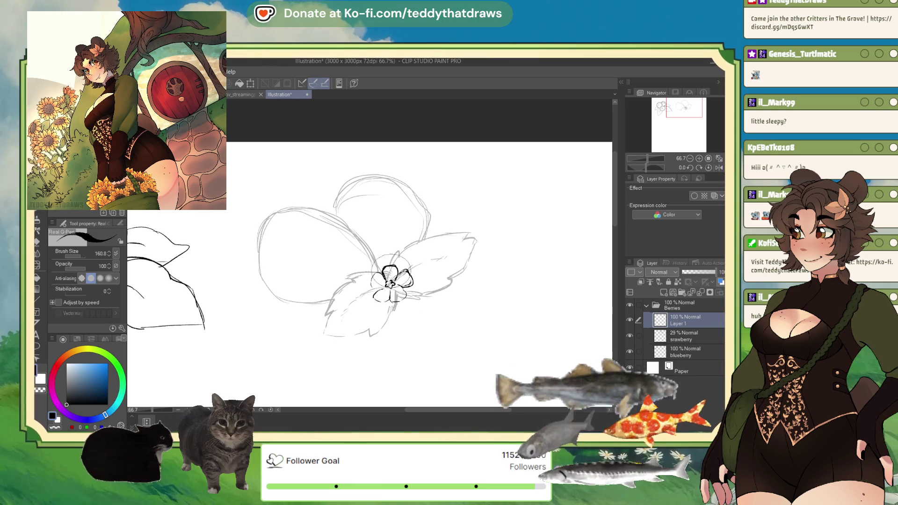
- Try a larger Liquify brush, then ink a petal stroke right of the flower centre with the pen
left_click(37, 265)
mouse_move(71, 257)
left_mouse_down()
mouse_move(98, 257)
mouse_move(77, 257)
left_mouse_up()
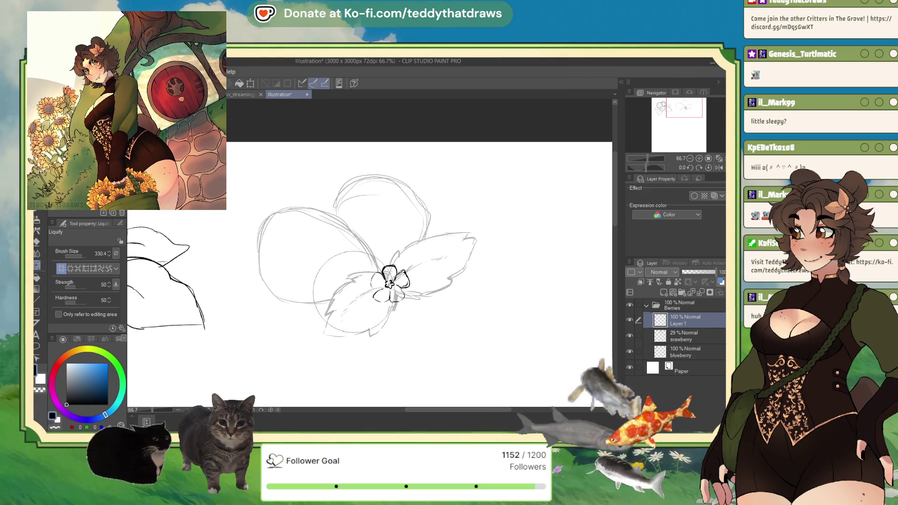
key("p")
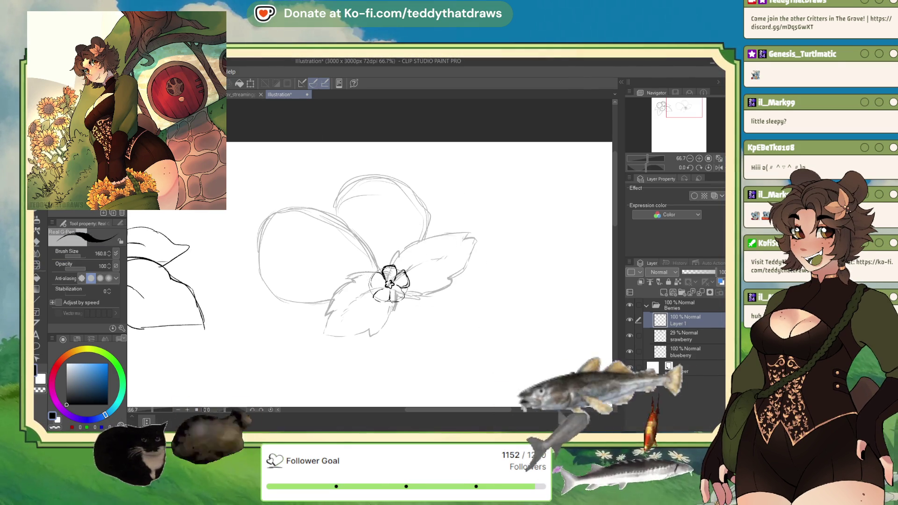
left_click_drag(399, 270, 402, 287)
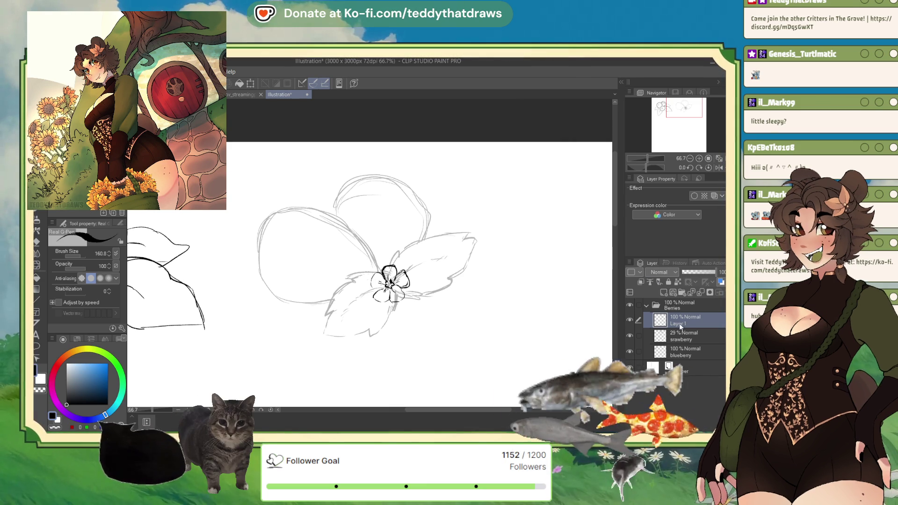
left_click(672, 336)
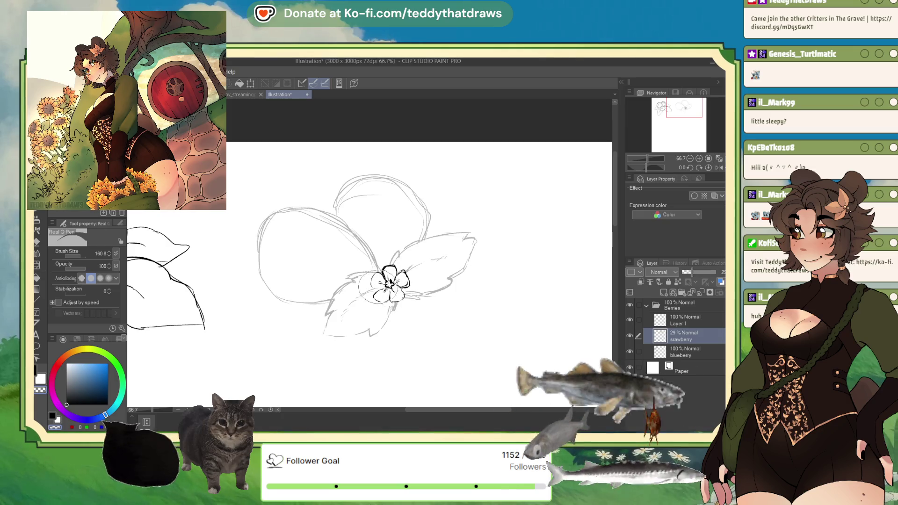
- Set the srawberry layer to 100% opacity, merge Layer 1 into it, and ink the left lobe's edge
left_click_drag(697, 274, 716, 274)
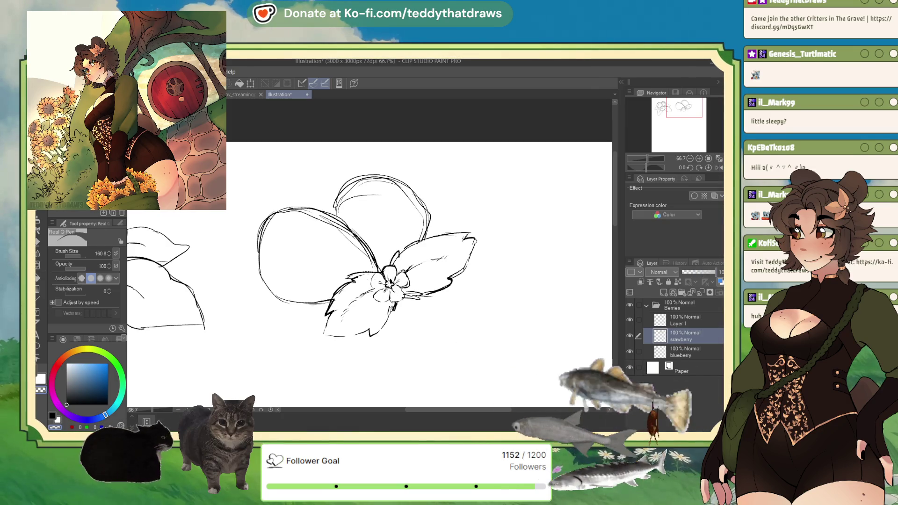
left_click(686, 318)
left_click(700, 291)
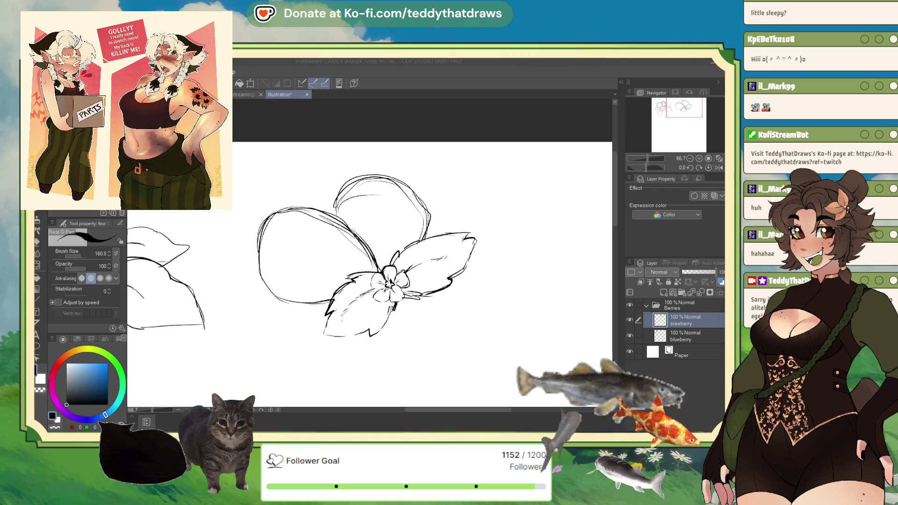
left_click(87, 426)
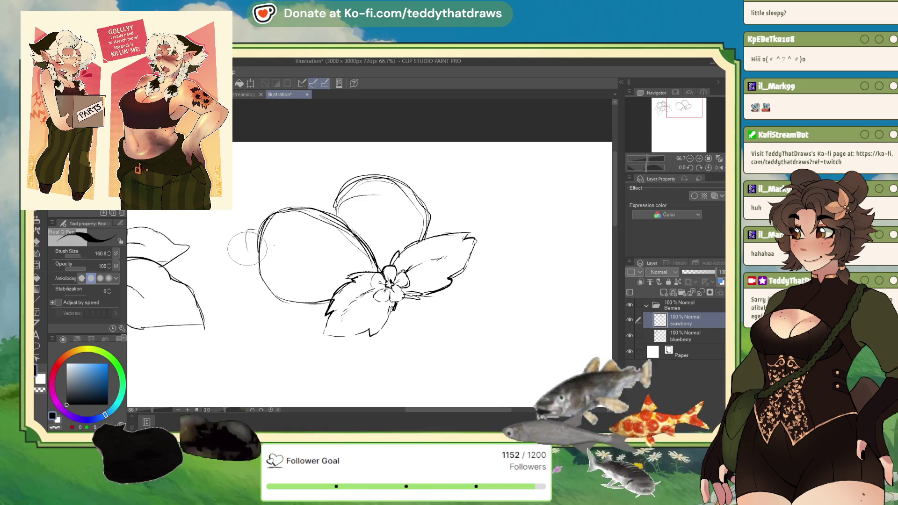
mouse_move(247, 230)
left_mouse_down()
mouse_move(264, 273)
mouse_move(279, 282)
left_mouse_up()
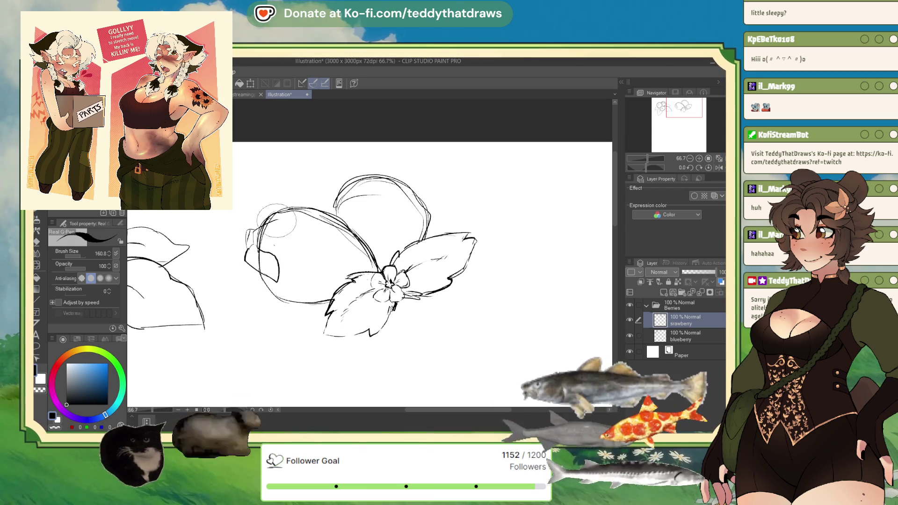
- Stroke over the left lobe's top and edge, undoing the extra top-left hatching and small loop
left_click_drag(257, 229, 282, 236)
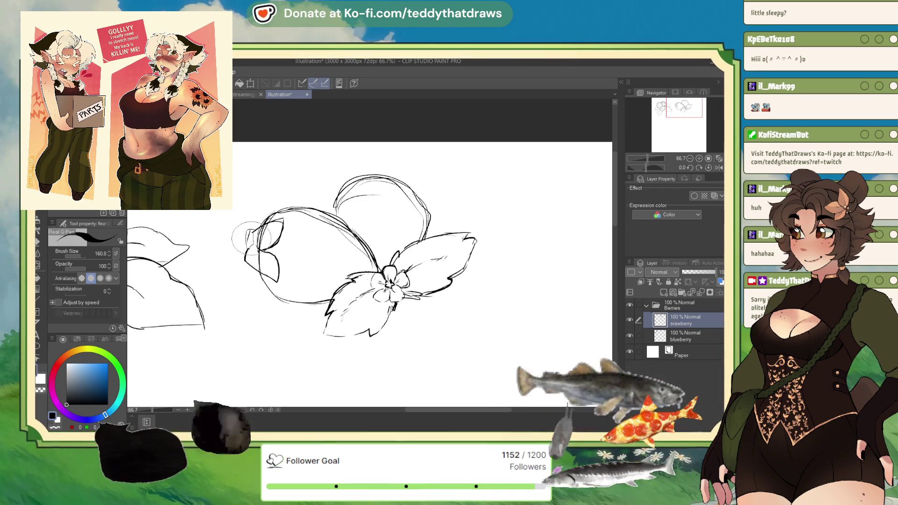
left_click_drag(248, 255, 279, 281)
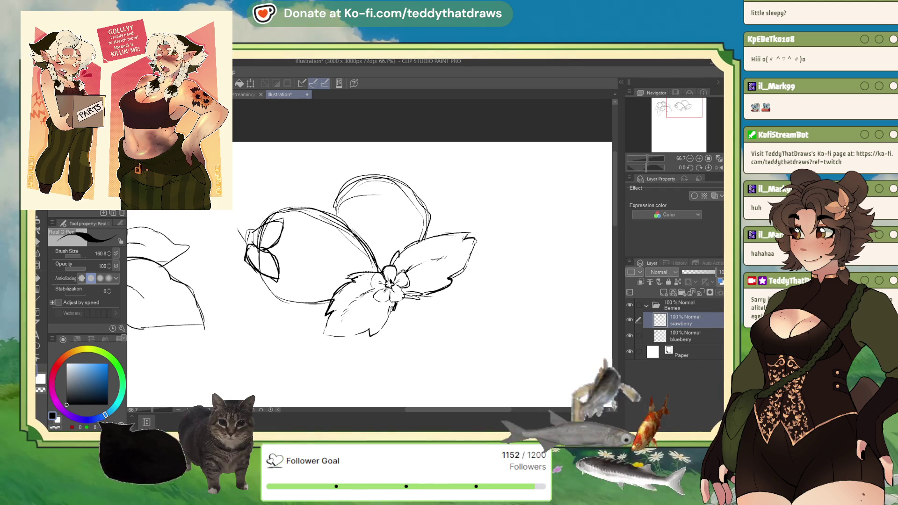
mouse_move(250, 215)
left_mouse_down()
mouse_move(280, 165)
mouse_move(330, 194)
left_mouse_up()
mouse_move(256, 223)
left_mouse_down()
mouse_move(273, 175)
mouse_move(331, 195)
left_mouse_up()
left_click_drag(273, 163, 328, 189)
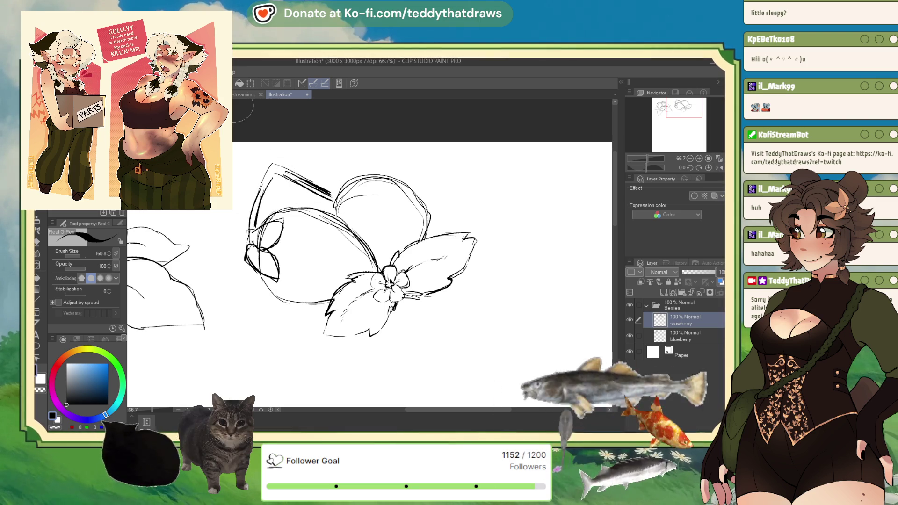
key("ctrl+z")
key("ctrl+z")
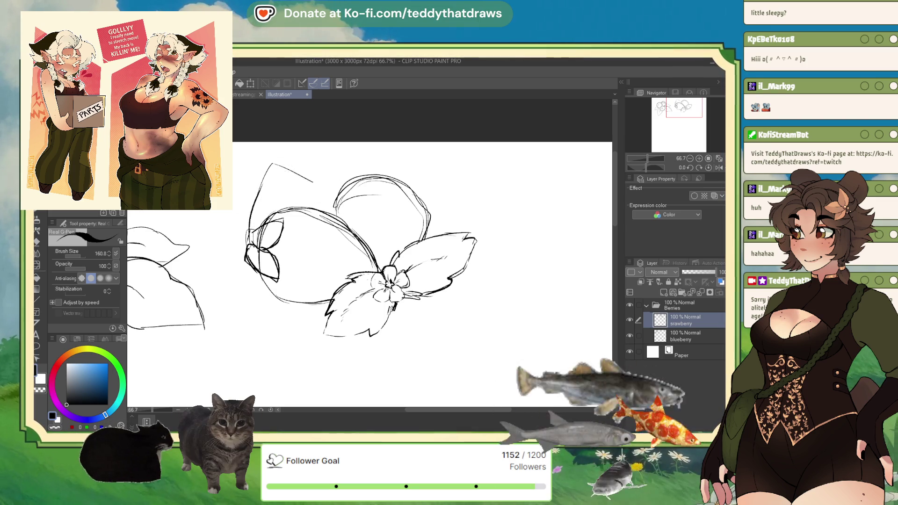
key("ctrl+z")
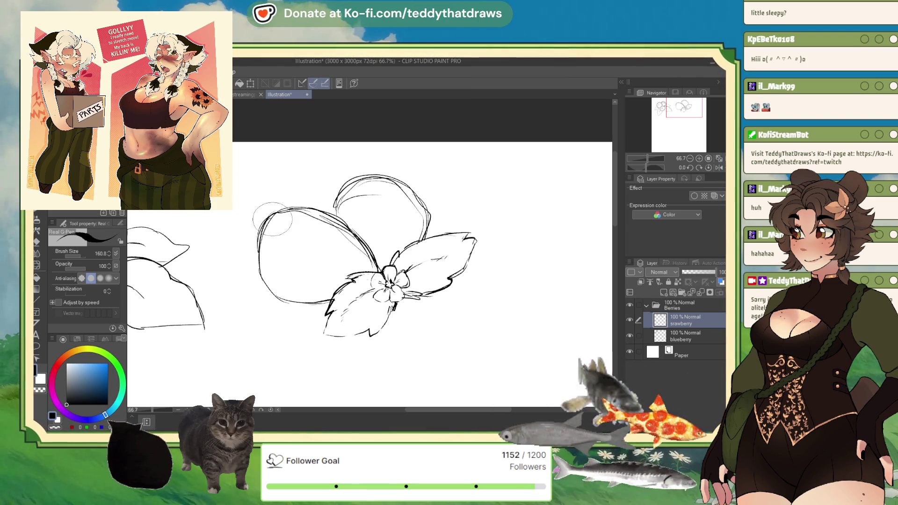
- Retrace the left lobe's upper-left edge, left side and bottom with bolder lines
left_click_drag(302, 211, 260, 287)
left_click_drag(274, 217, 258, 286)
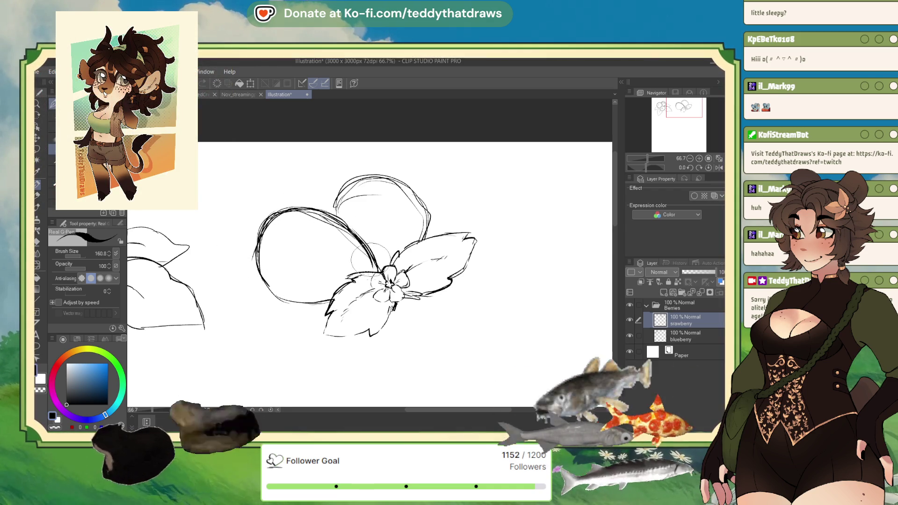
mouse_move(278, 300)
left_mouse_down()
mouse_move(255, 210)
mouse_move(255, 290)
mouse_move(335, 304)
left_mouse_up()
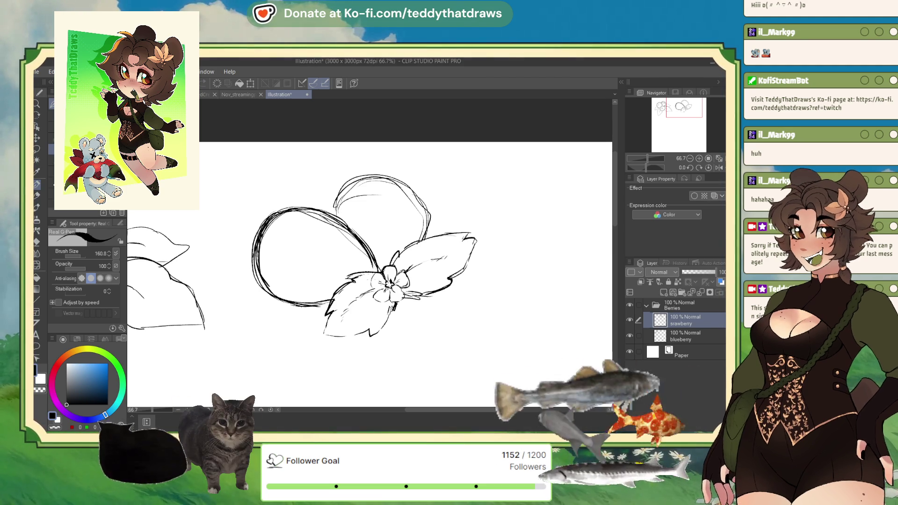
- Bring focus back to the canvas after retracing the left berry's outline
left_click(334, 206)
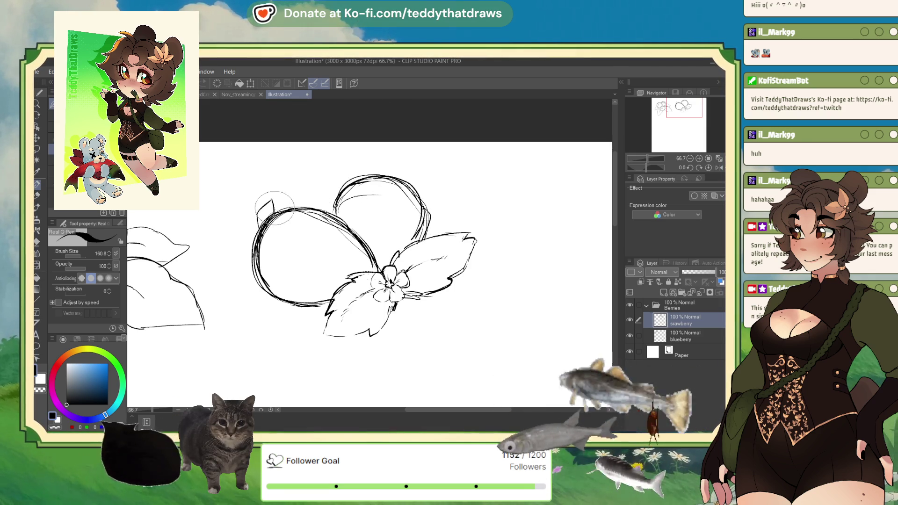
mouse_move(274, 212)
left_mouse_down()
mouse_move(258, 220)
mouse_move(286, 223)
mouse_move(248, 241)
mouse_move(274, 259)
mouse_move(247, 261)
mouse_move(244, 276)
mouse_move(273, 251)
mouse_move(245, 262)
left_mouse_up()
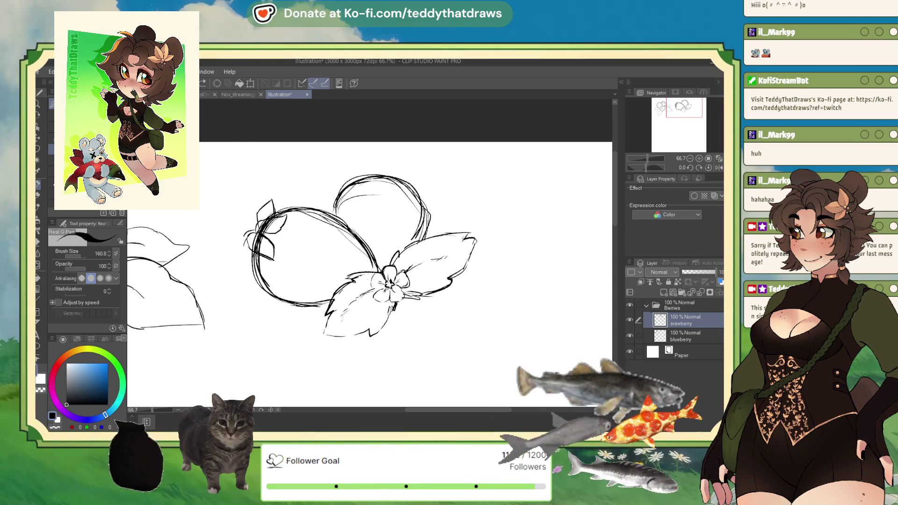
key("ctrl+z")
key("ctrl+z")
key("ctrl+z")
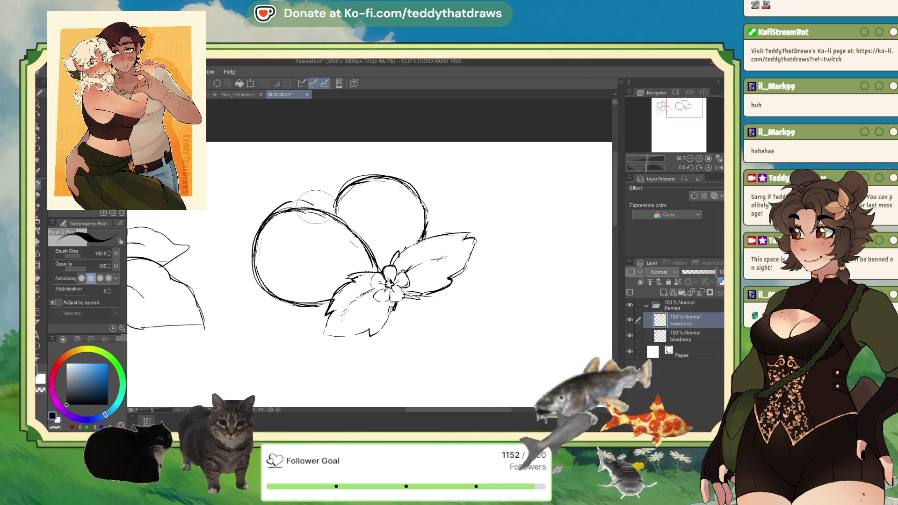
mouse_move(344, 218)
left_mouse_down()
mouse_move(271, 200)
mouse_move(253, 253)
left_mouse_up()
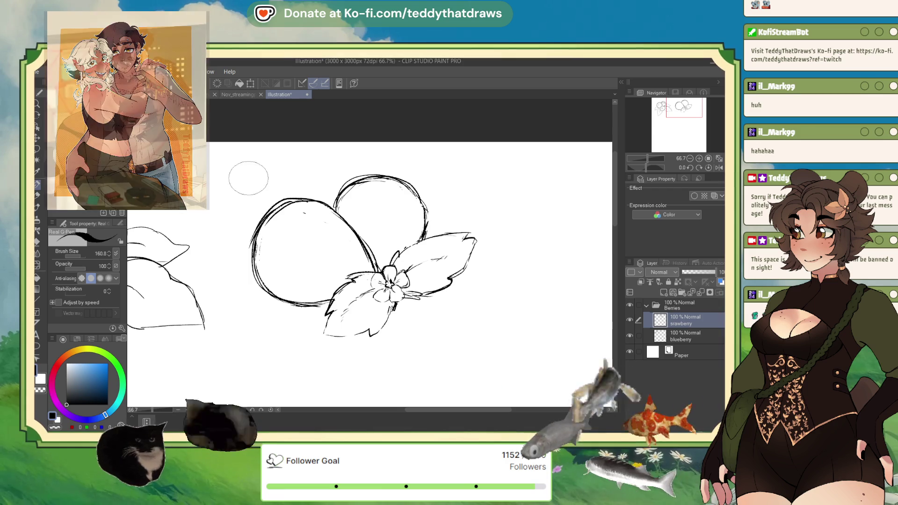
- Sketch calyx strokes at the berry's top-left, undo two of them, and draw a small leaf left of the berry
mouse_move(261, 202)
left_mouse_down()
mouse_move(264, 192)
mouse_move(276, 201)
left_mouse_up()
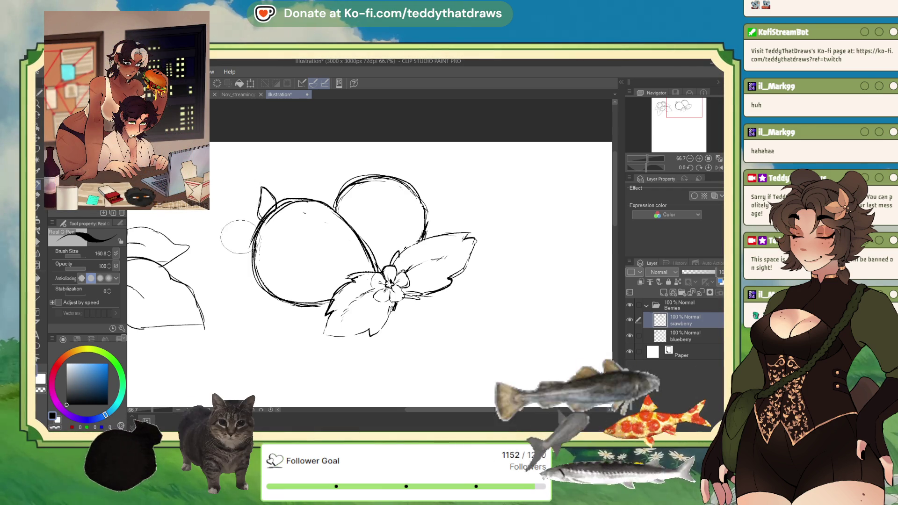
mouse_move(247, 241)
left_mouse_down()
mouse_move(231, 201)
mouse_move(236, 234)
mouse_move(248, 239)
mouse_move(232, 229)
mouse_move(222, 265)
mouse_move(251, 262)
mouse_move(255, 241)
left_mouse_up()
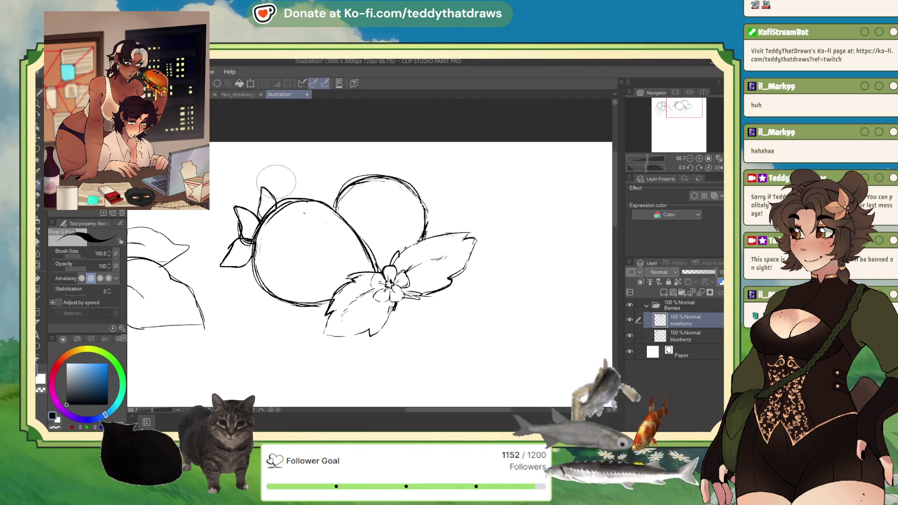
mouse_move(274, 197)
left_mouse_down()
mouse_move(281, 183)
mouse_move(286, 196)
mouse_move(299, 180)
mouse_move(303, 197)
left_mouse_up()
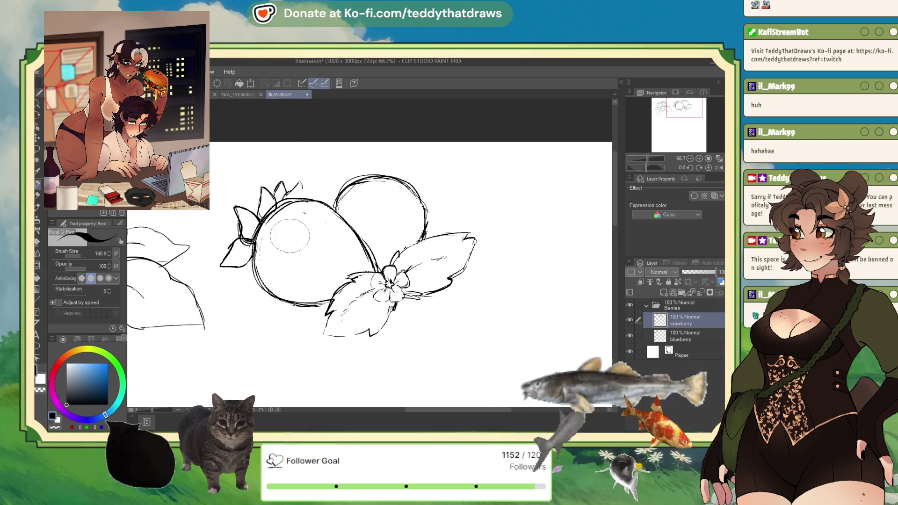
key("ctrl+z")
key("ctrl+z")
key("ctrl+z")
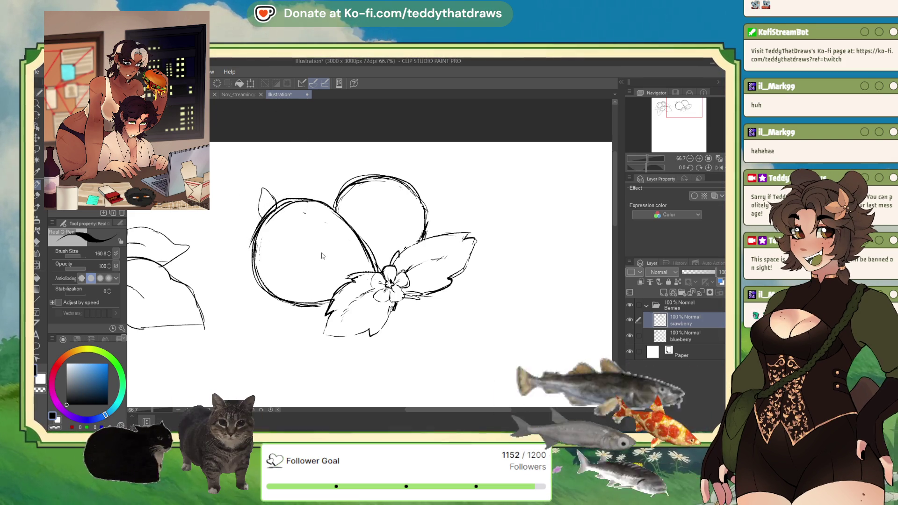
key("ctrl+z")
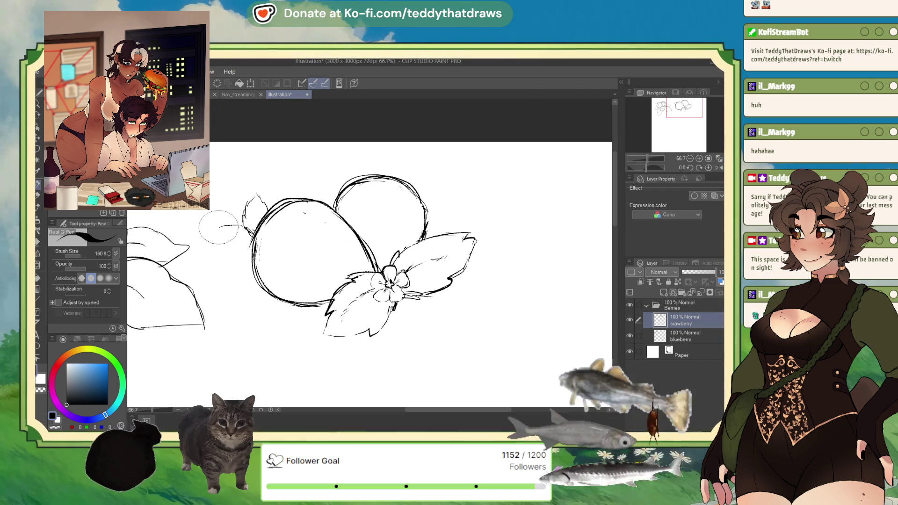
left_click_drag(220, 236, 232, 248)
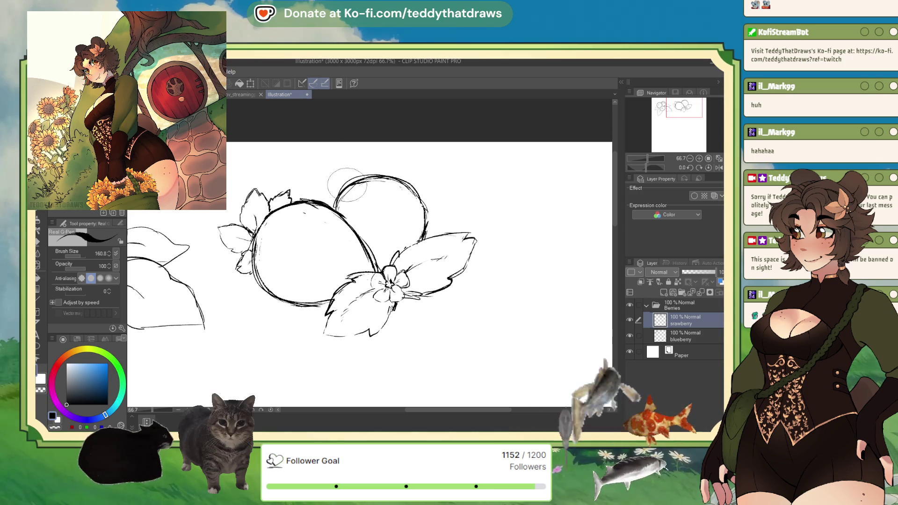
- Sketch a leaf outline atop the berry, then flip the canvas view horizontally to check proportions
mouse_move(344, 180)
left_mouse_down()
mouse_move(340, 159)
mouse_move(371, 174)
mouse_move(380, 150)
mouse_move(401, 167)
mouse_move(398, 176)
left_mouse_up()
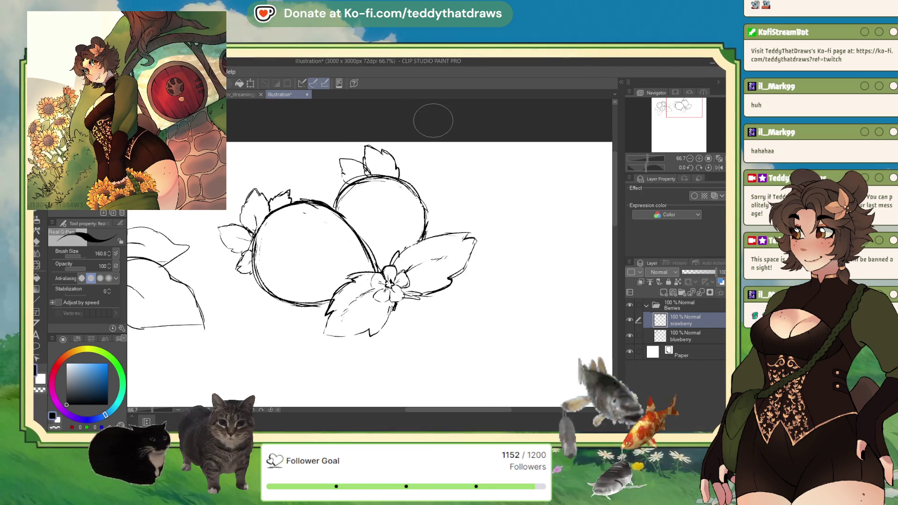
left_click(720, 167)
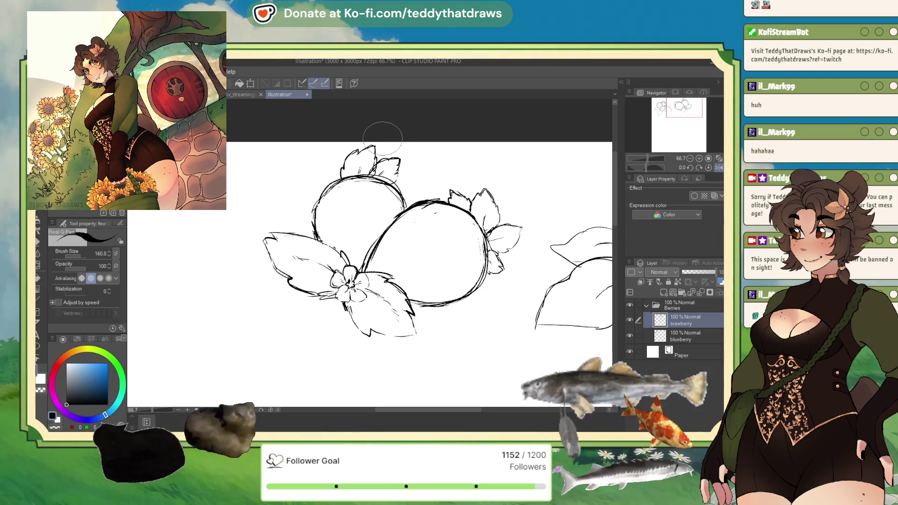
- Add two short strokes beside the top leaves and left of the upper strawberry
left_click_drag(344, 163, 309, 153)
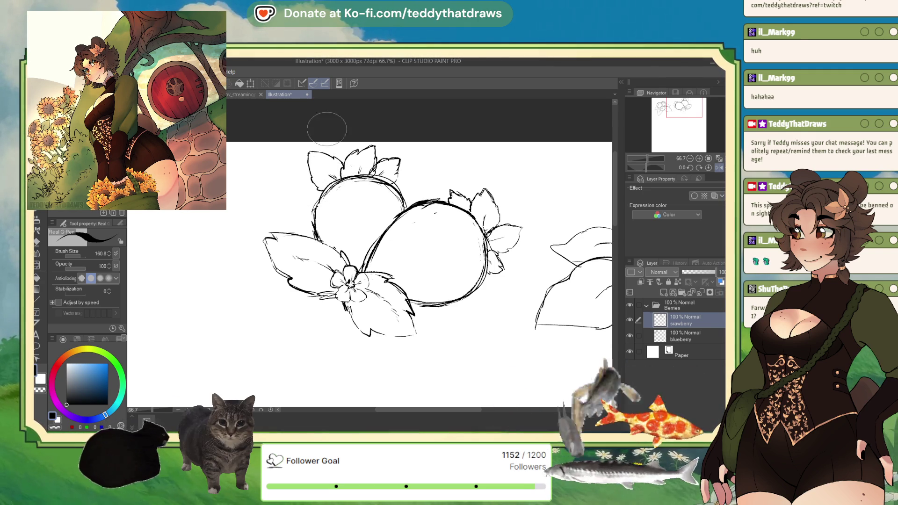
left_click_drag(308, 196, 297, 203)
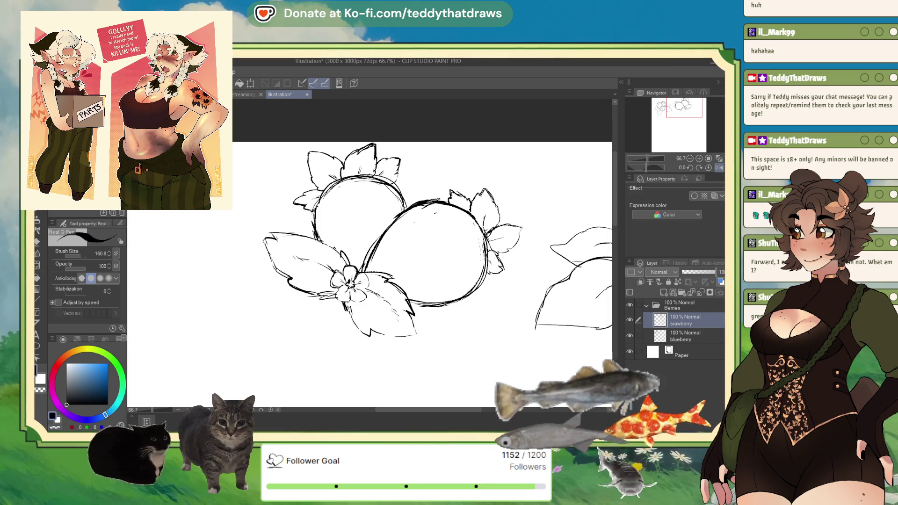
- Nudge the strawberry sketch slightly down and push the left leaf's outline rightward with Liquify
key("ctrl+t")
left_click_drag(402, 243, 405, 251)
left_click(361, 355)
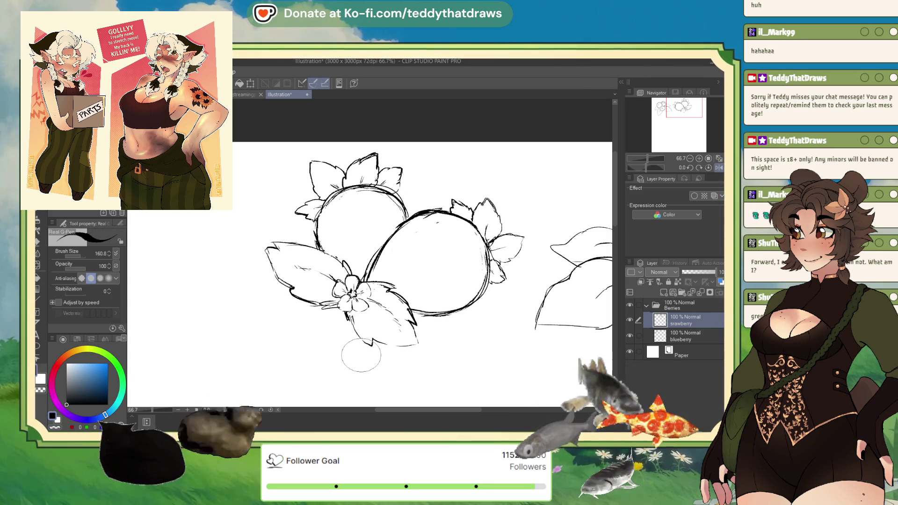
left_click(37, 265)
mouse_move(241, 271)
left_mouse_down()
mouse_move(292, 244)
mouse_move(276, 220)
left_mouse_up()
left_click(37, 253)
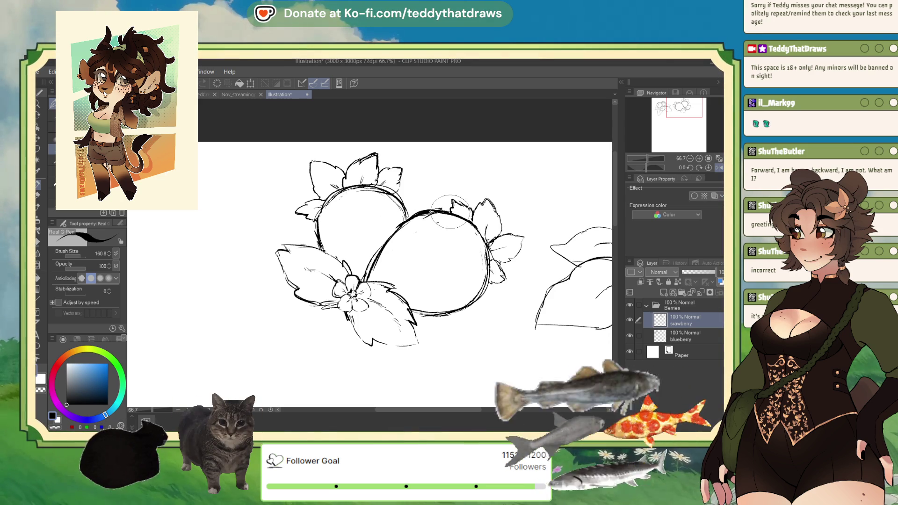
- Eyedrop black from the line art as the drawing colour
scroll(450, 212, "down", 5)
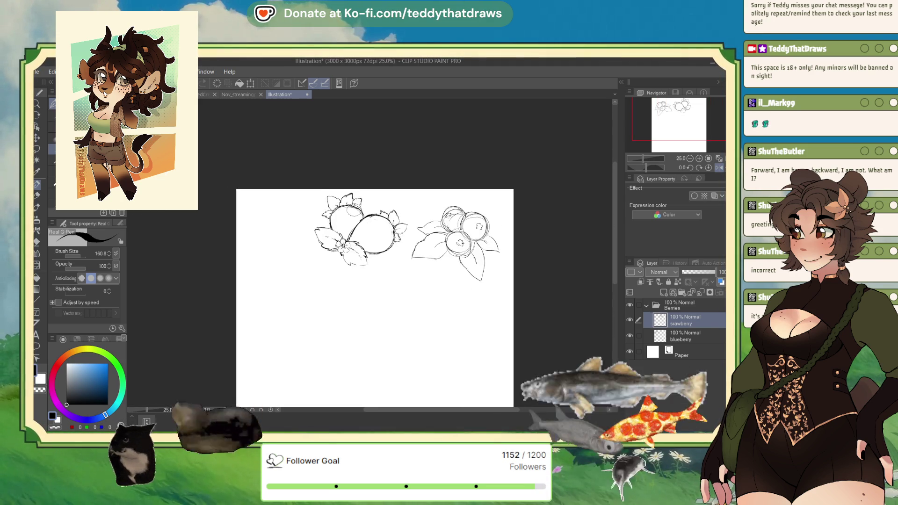
scroll(377, 229, "up", 3)
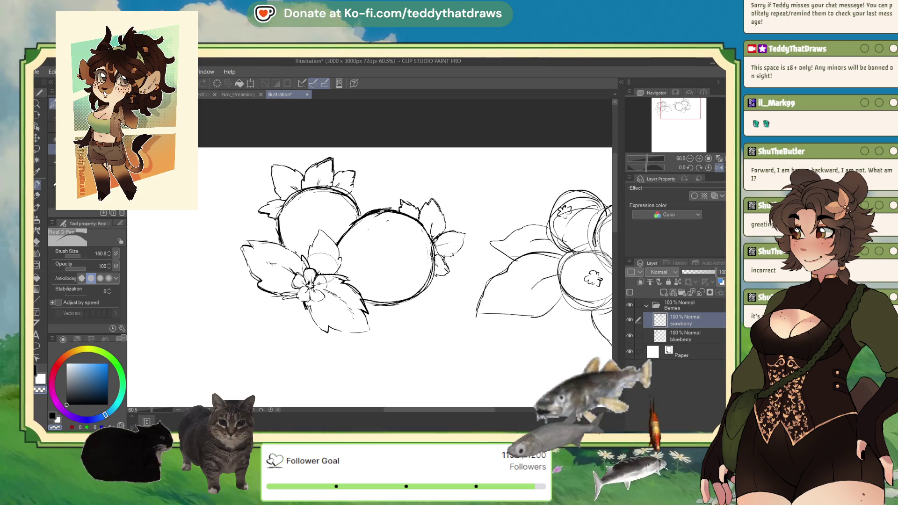
left_click(327, 246, "alt")
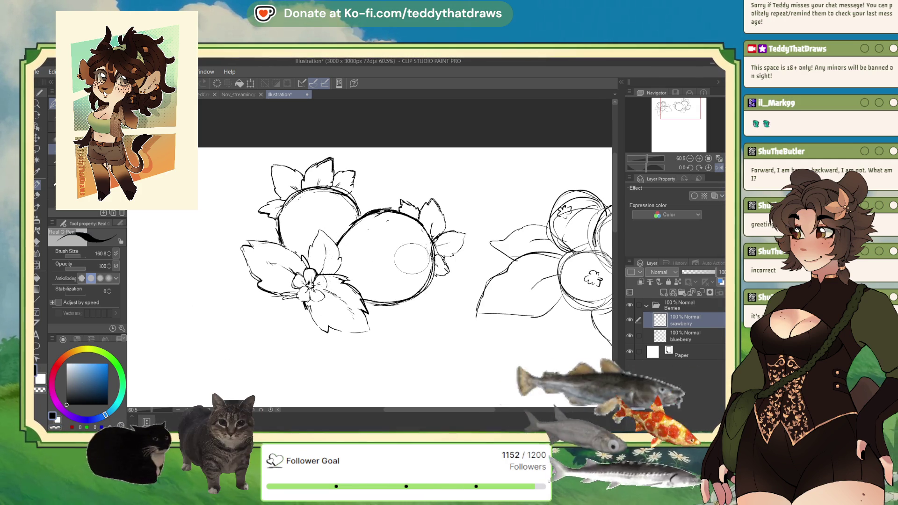
scroll(373, 214, "down", 5)
scroll(373, 213, "up", 5)
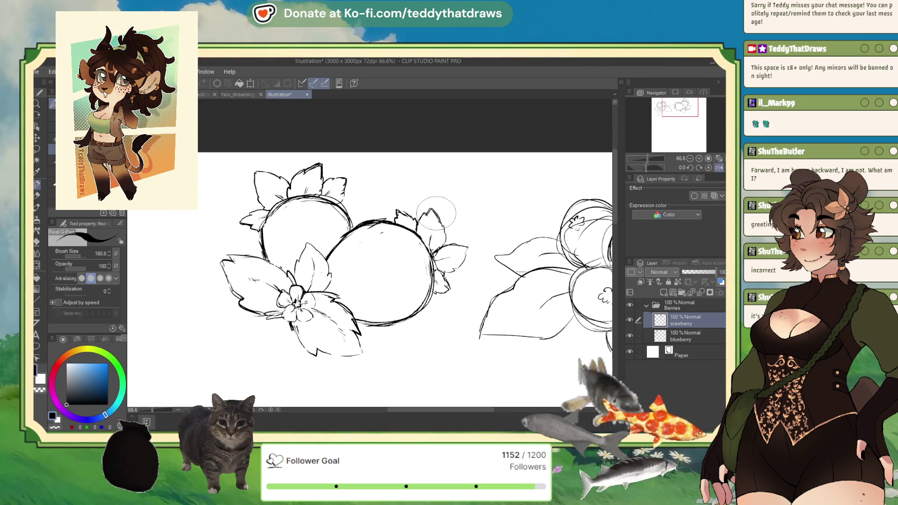
left_click(38, 149)
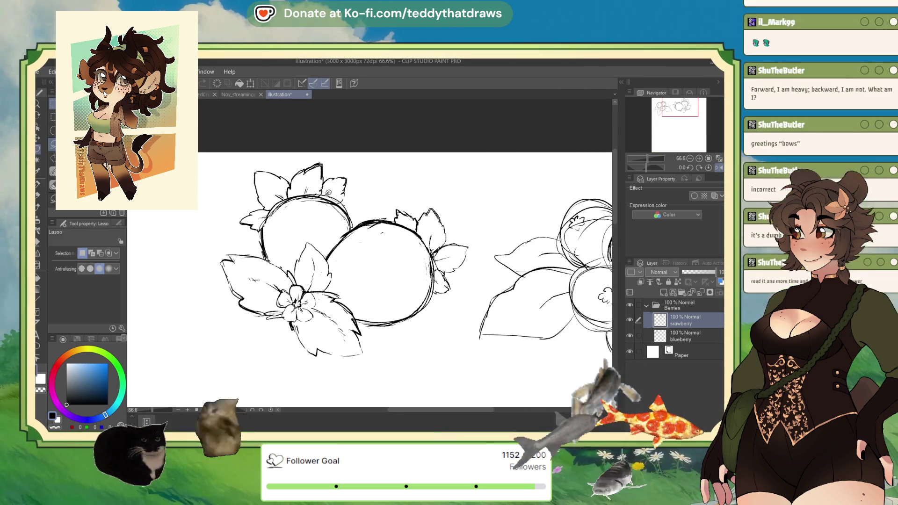
- Lasso the upper-left strawberry, move it slightly up, scale it to 77%, and deselect
left_click_drag(244, 228, 351, 149)
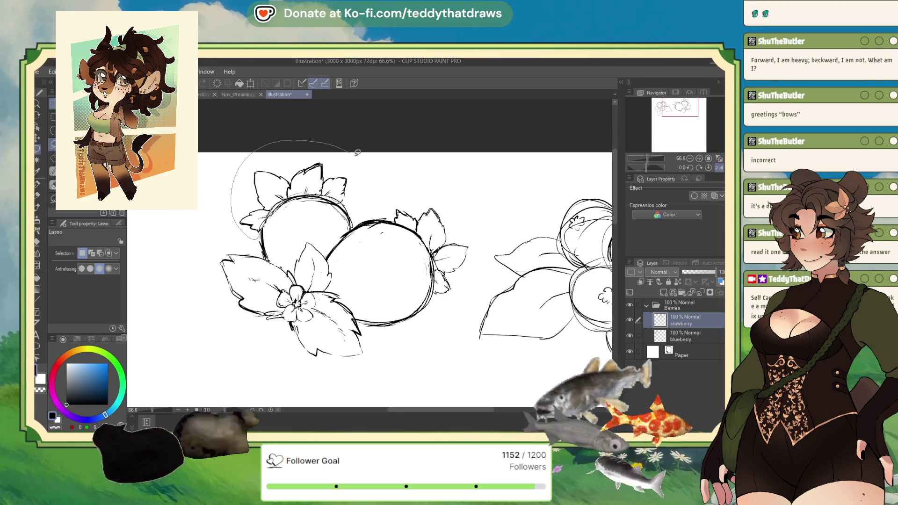
left_click_drag(351, 204, 346, 201)
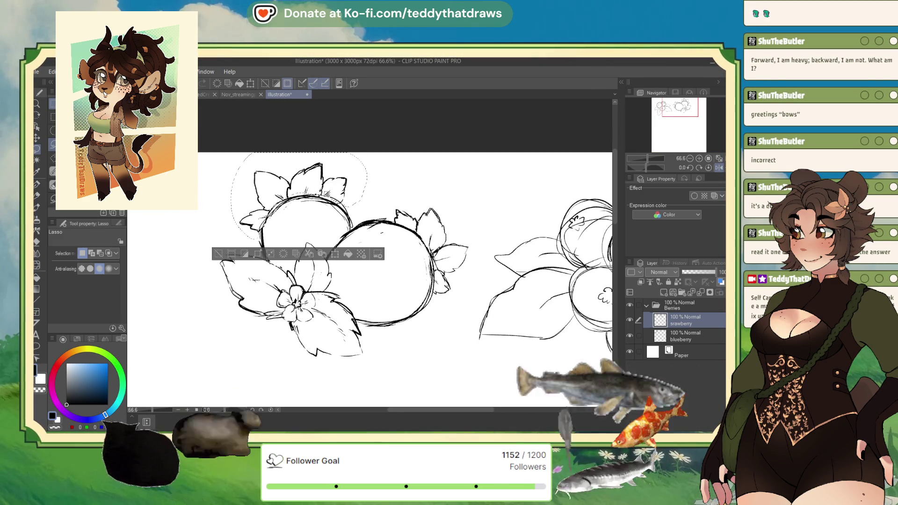
left_click(335, 254)
mouse_move(305, 167)
left_mouse_down()
mouse_move(304, 157)
mouse_move(315, 192)
left_mouse_up()
left_click_drag(308, 158, 312, 189)
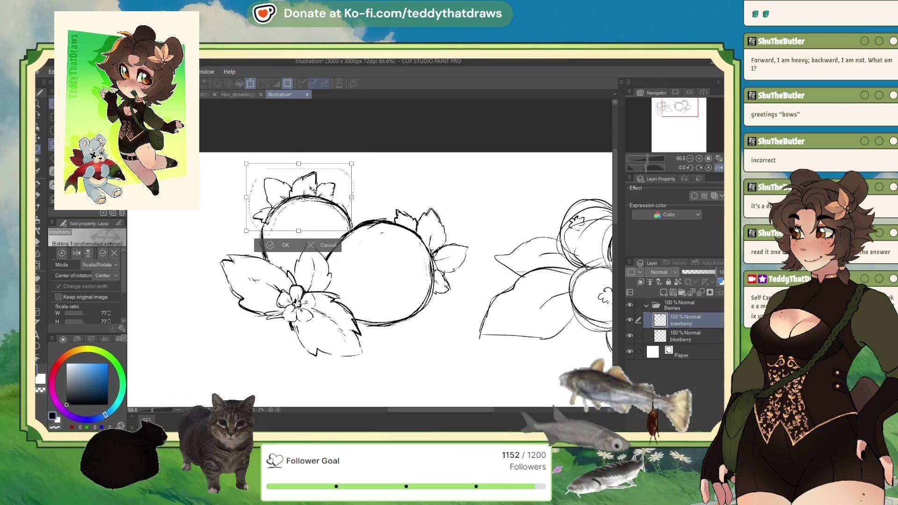
left_click(272, 245)
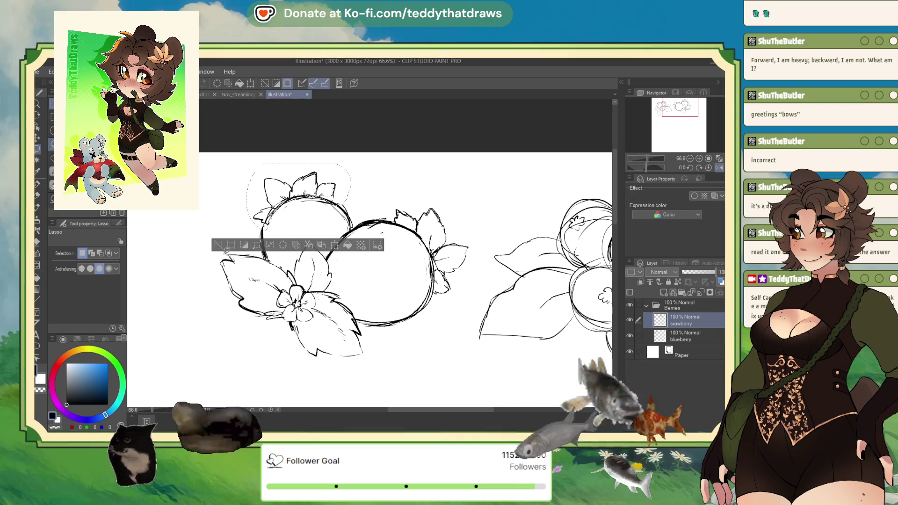
key("ctrl+d")
left_click(37, 185)
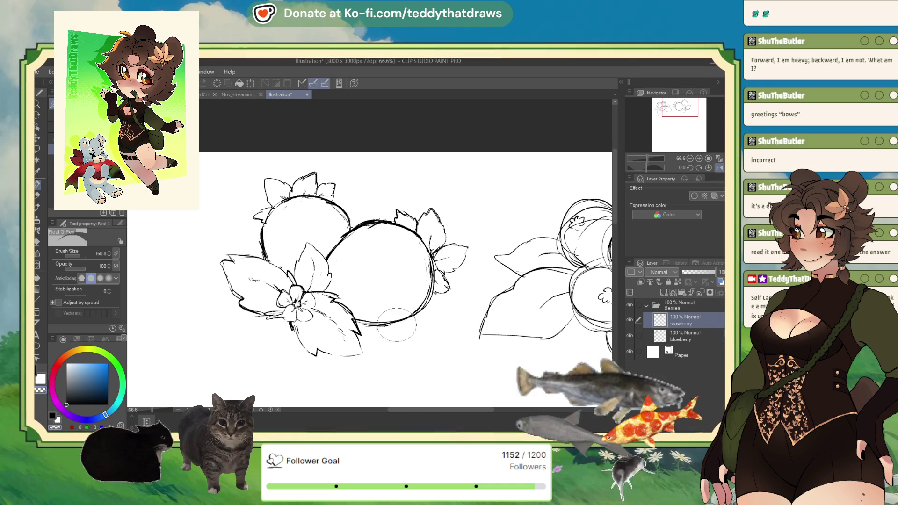
- Dot about a dozen seed marks across the right strawberry
left_click_drag(383, 233, 389, 232)
left_click(389, 242)
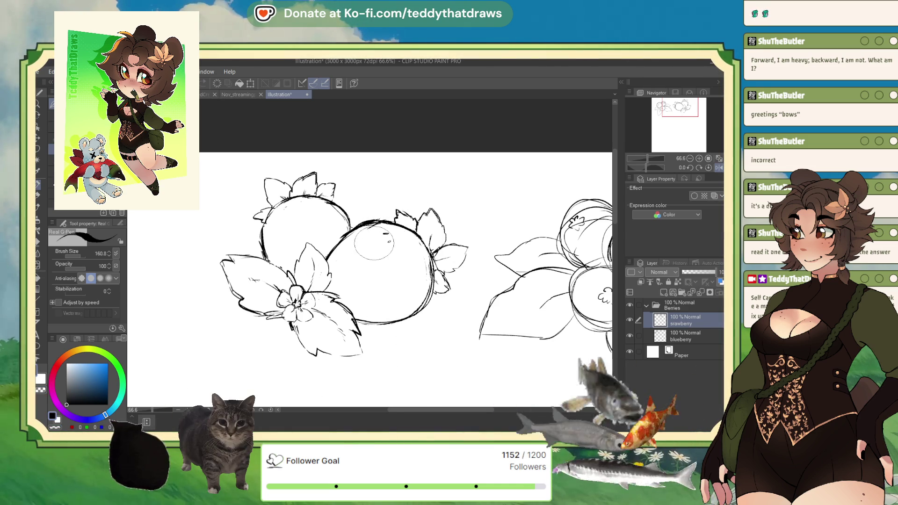
left_click(372, 244)
left_click(398, 274)
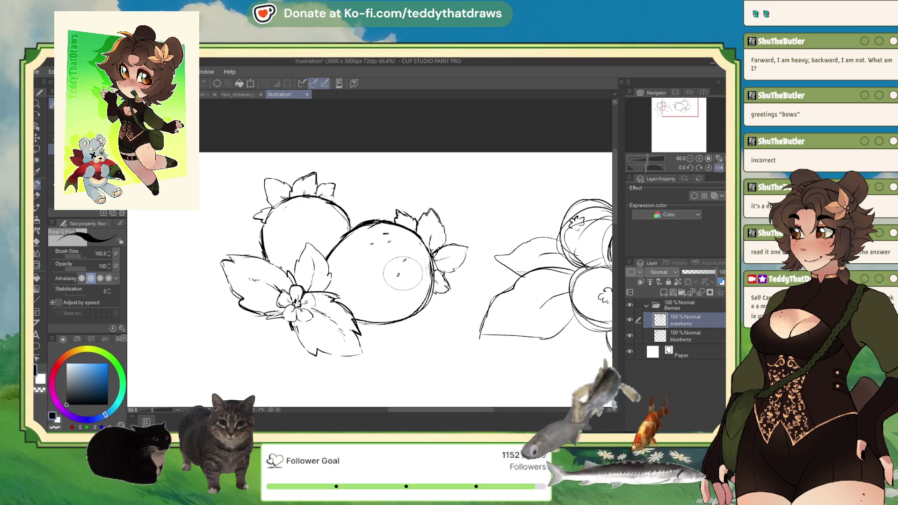
left_click(406, 284)
left_click(405, 259)
left_click(386, 256)
left_click(409, 246)
left_click(375, 284)
left_click(367, 266)
left_click(356, 251)
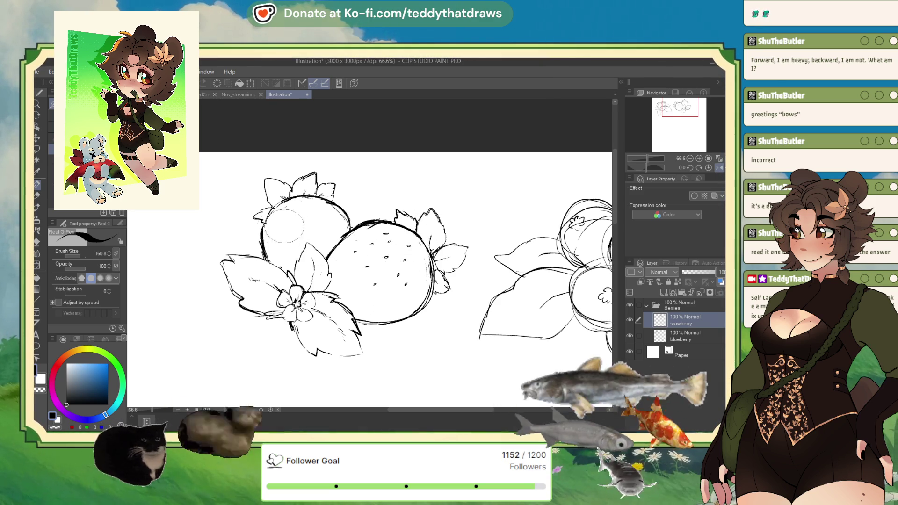
- Dot seeds all over the left strawberry, from its top down to its lower part
left_click(277, 226)
left_click(287, 225)
left_click(305, 222)
left_click(314, 229)
left_click(283, 250)
left_click(299, 241)
left_click(270, 241)
left_click(330, 220)
left_click(316, 211)
left_click(307, 208)
left_click(295, 208)
left_click(280, 211)
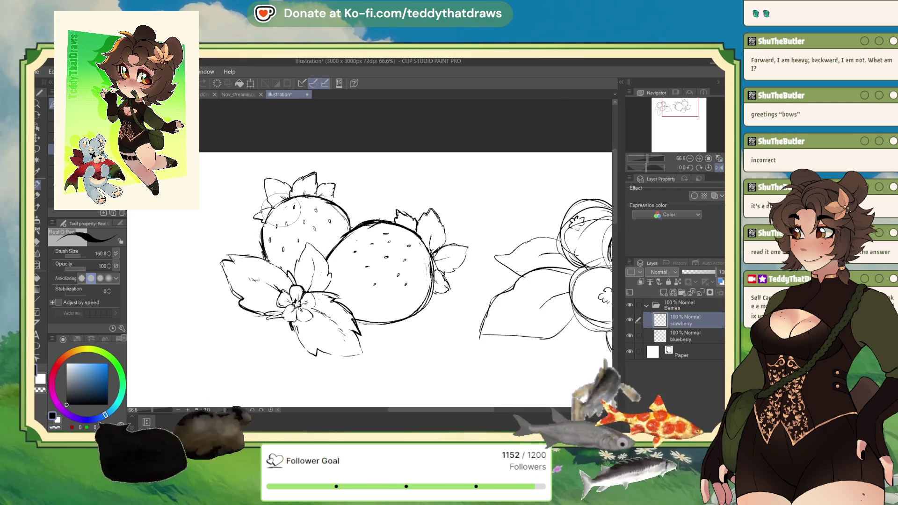
left_click(328, 239)
left_click(290, 259)
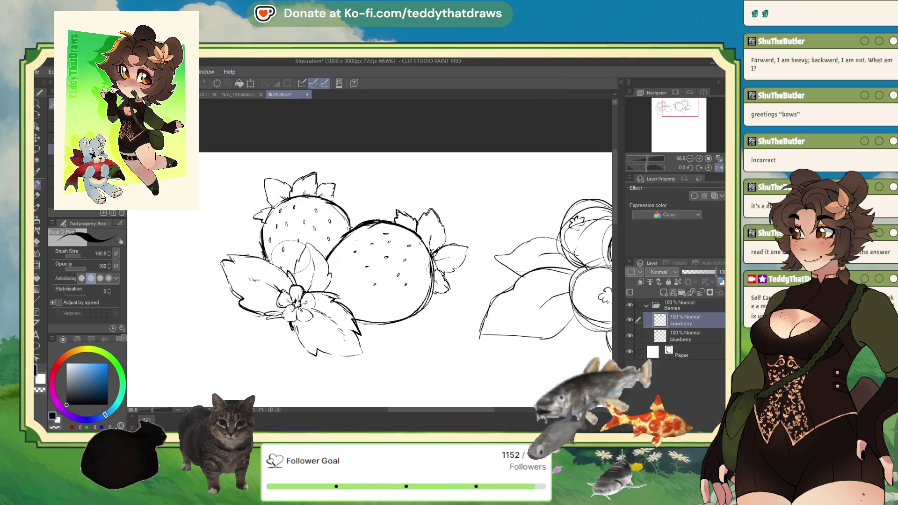
- Add more seeds to the right strawberry's lower half and left edge
left_click(359, 279)
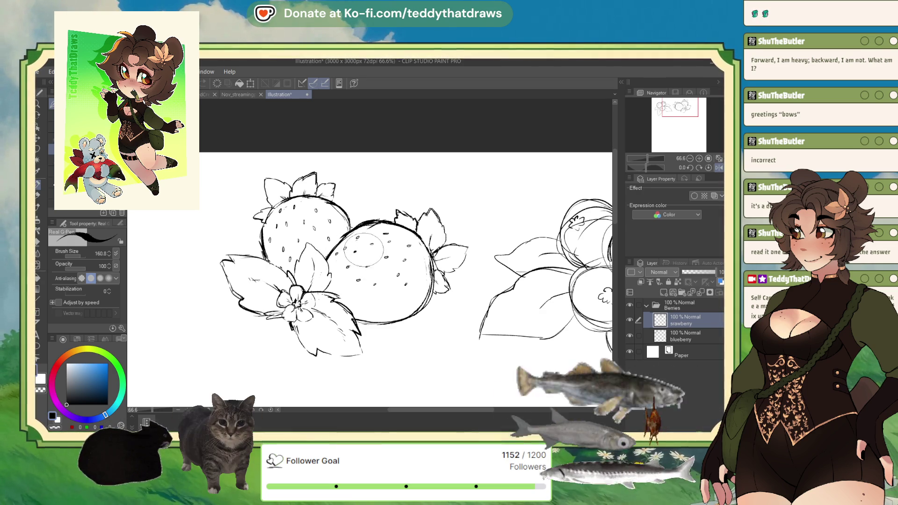
left_click(387, 257)
left_click(382, 272)
left_click(384, 292)
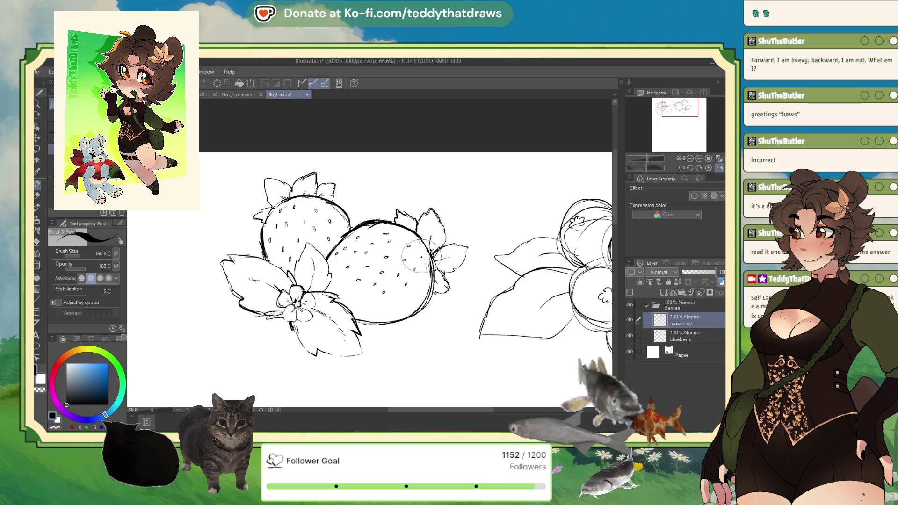
left_click(408, 299)
left_click(395, 310)
left_click(380, 313)
left_click(365, 300)
left_click(352, 298)
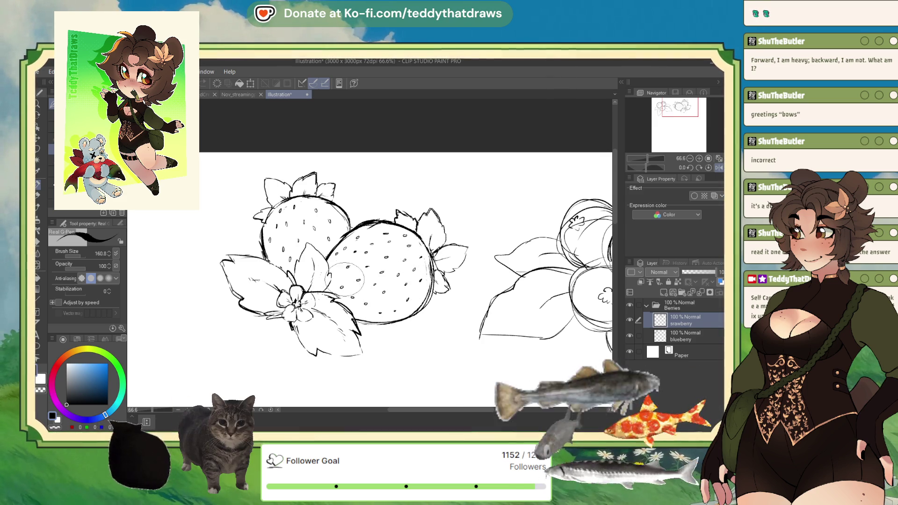
left_click(341, 279)
left_click(336, 271)
scroll(336, 268, "down", 4)
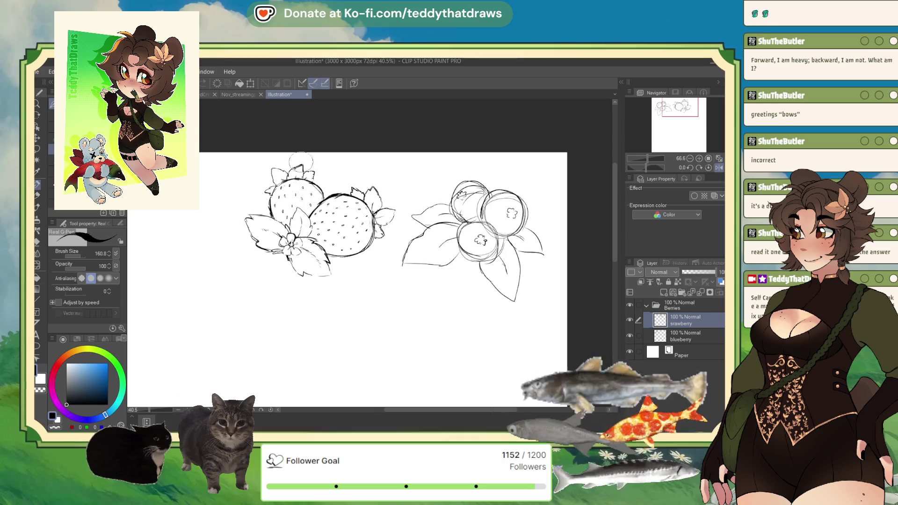
- Reposition the strawberry sketch slightly left and down with two quick transforms
scroll(284, 173, "up", 3)
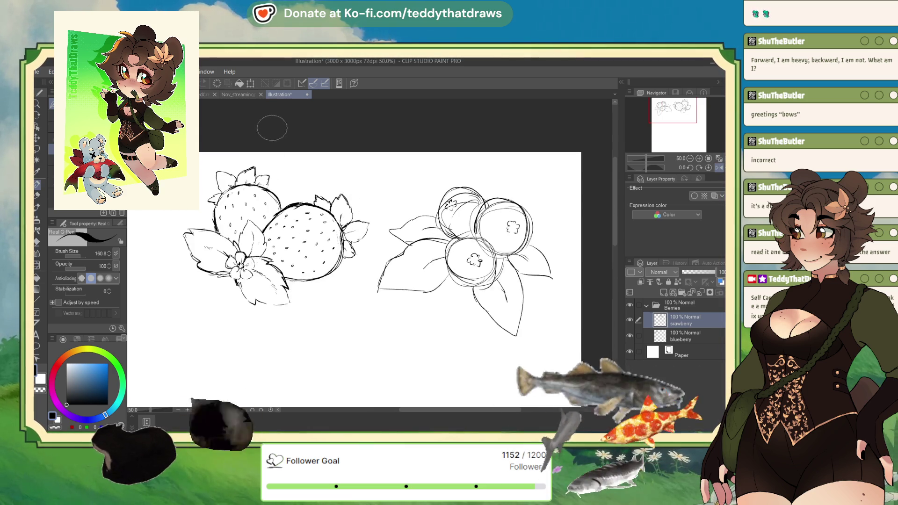
scroll(285, 172, "down", 4)
scroll(285, 173, "up", 2)
key("ctrl+t")
left_click_drag(346, 195, 319, 221)
key("Return")
key("ctrl+t")
left_click(296, 270)
scroll(296, 270, "down", 2)
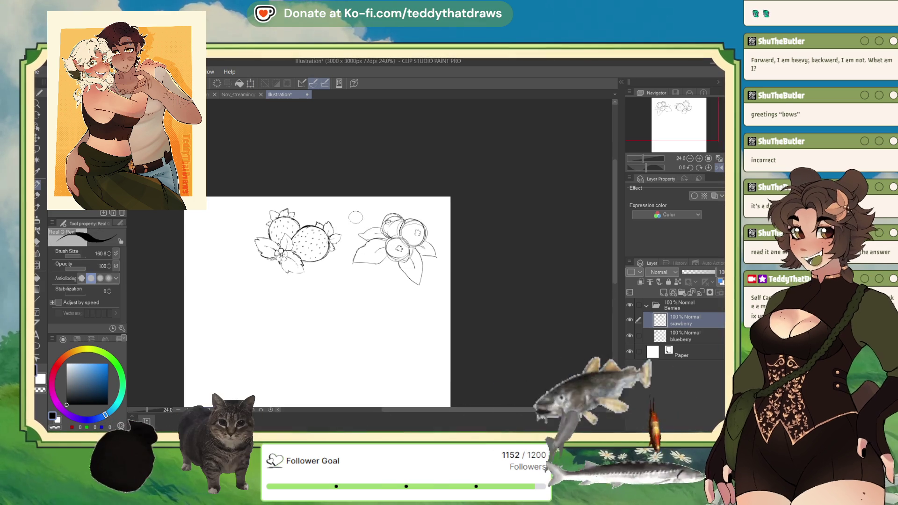
- Shrink the whole Berries folder to 86% and shift it left, then reposition the strawberry sketch
left_click(719, 168)
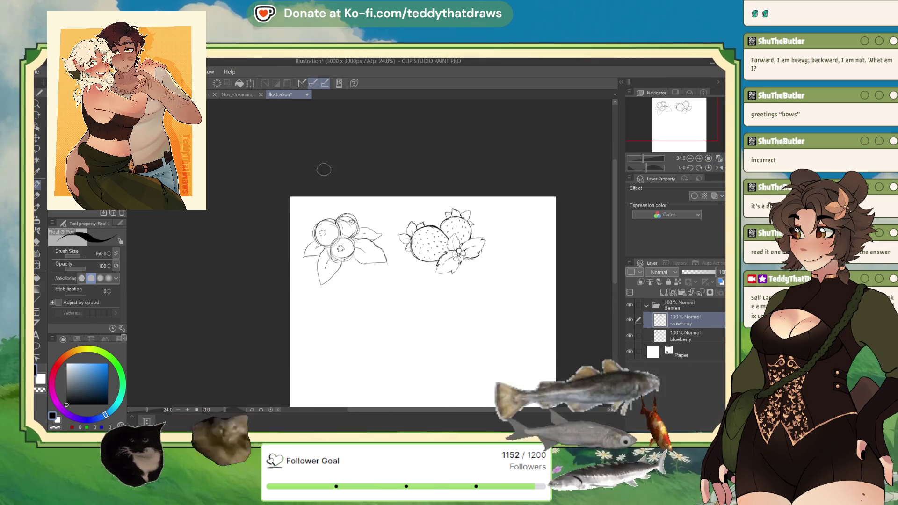
scroll(545, 203, "up", 2)
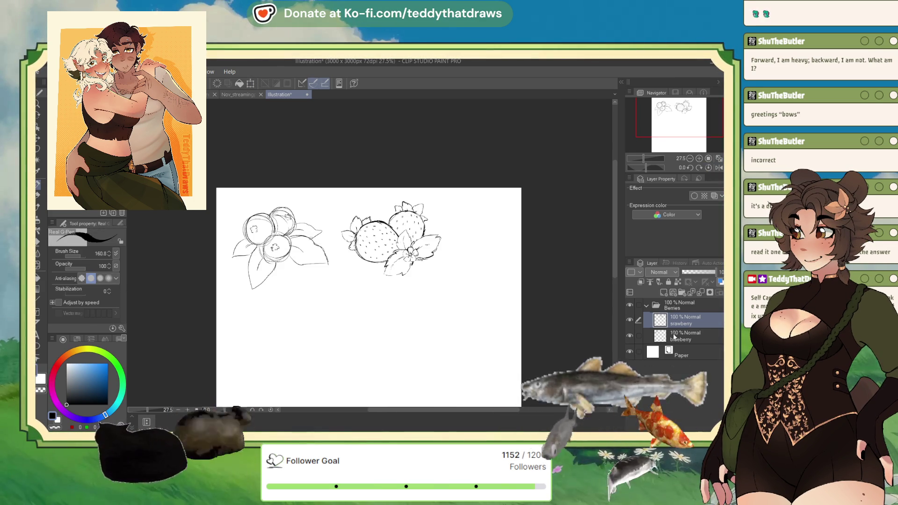
left_click(679, 305)
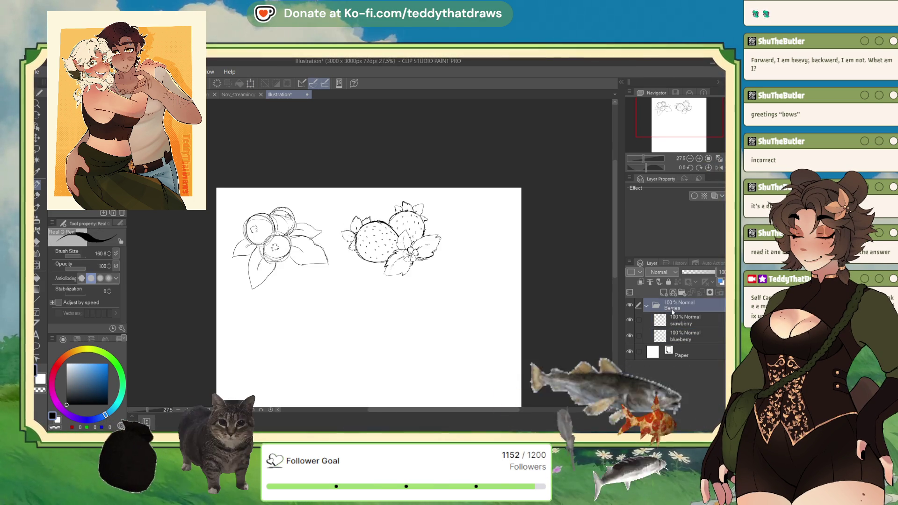
left_click(251, 85)
mouse_move(384, 236)
left_mouse_down()
mouse_move(374, 229)
mouse_move(390, 245)
left_mouse_up()
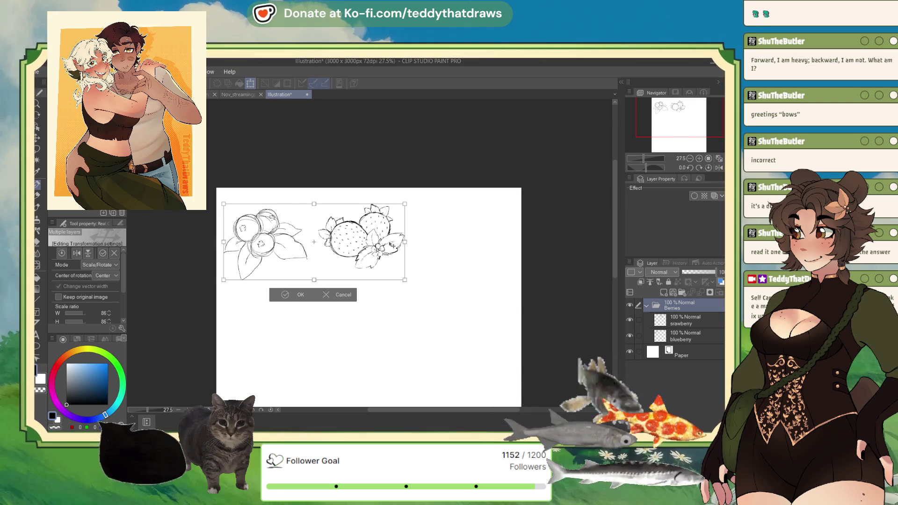
left_click(295, 295)
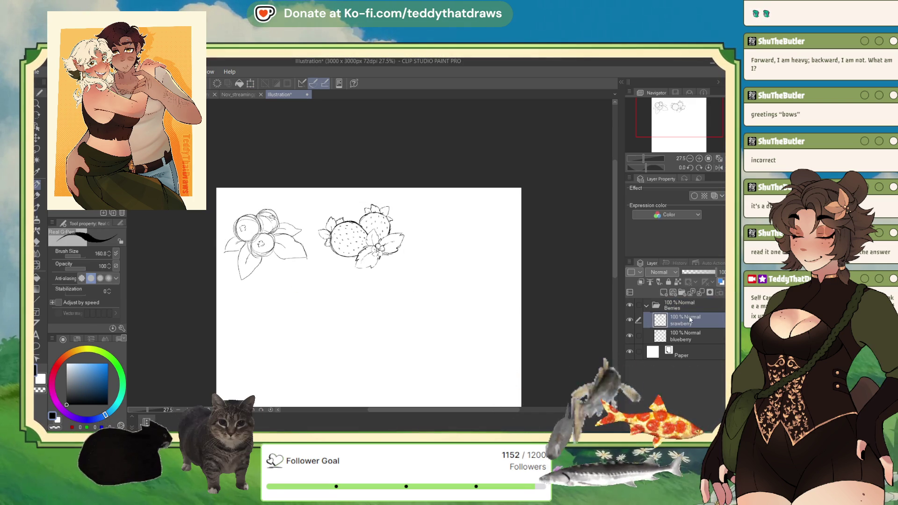
left_click(252, 84)
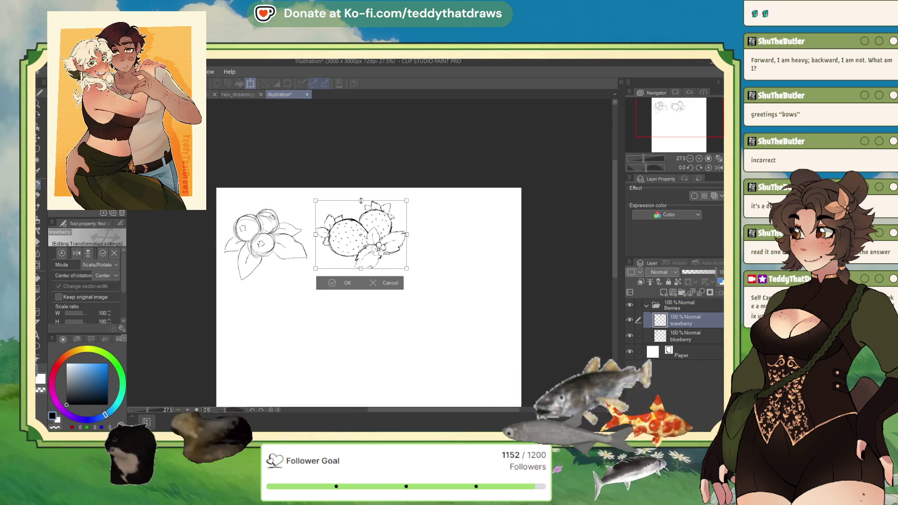
left_click(335, 283)
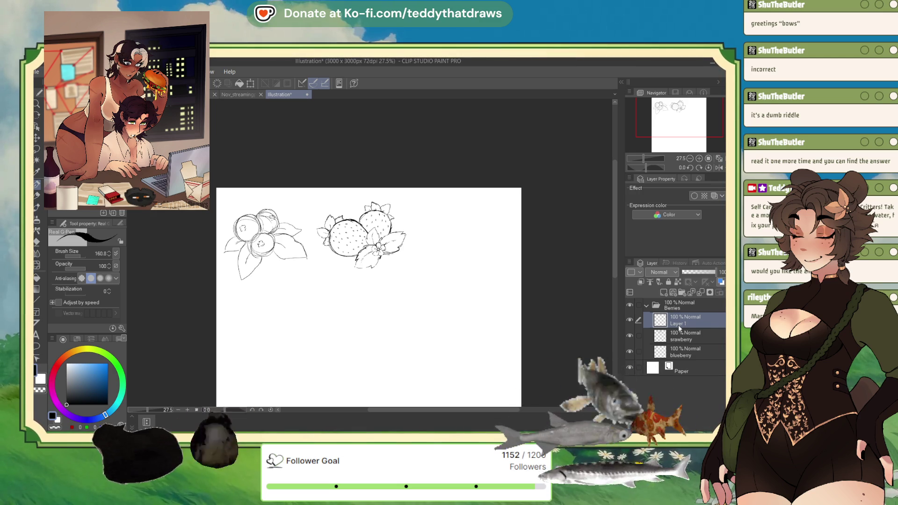
- Rename the new Layer 1 above the strawberry layer to 'cranberry'
left_click(687, 339)
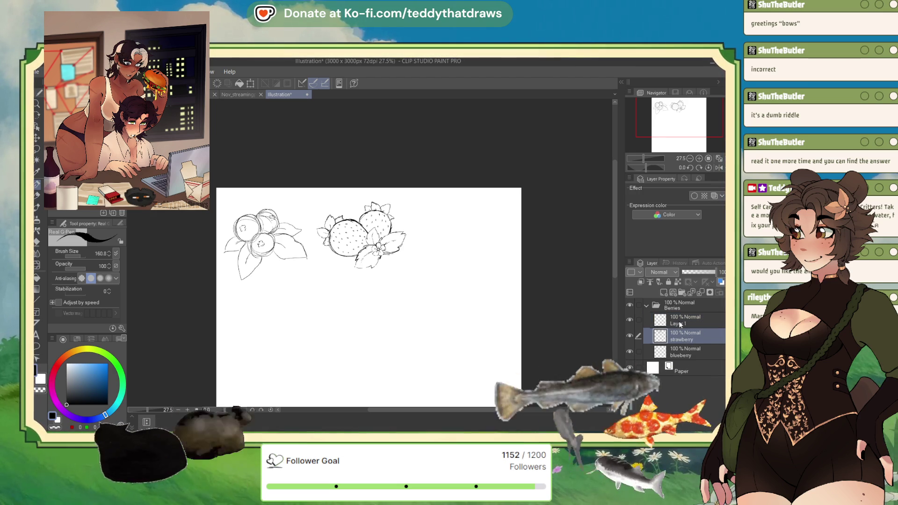
left_click(680, 323)
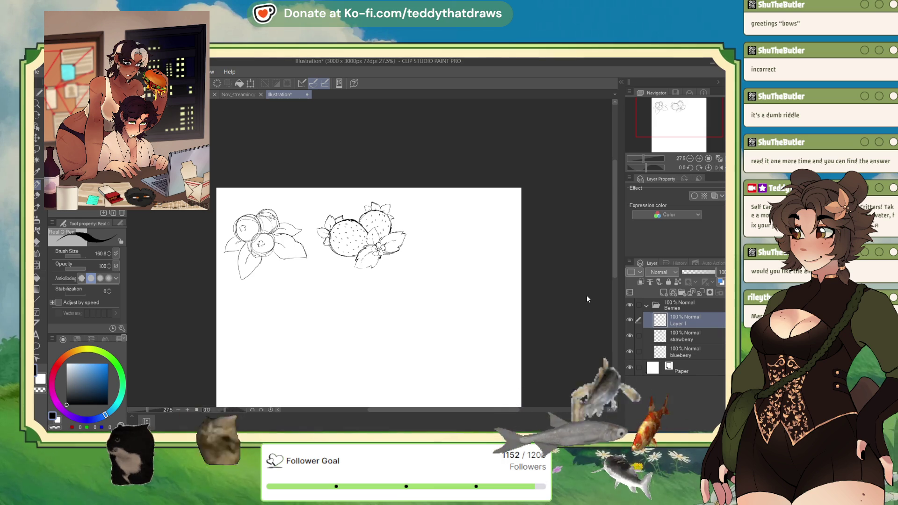
double_click(681, 324)
type("cranberry")
key("Return")
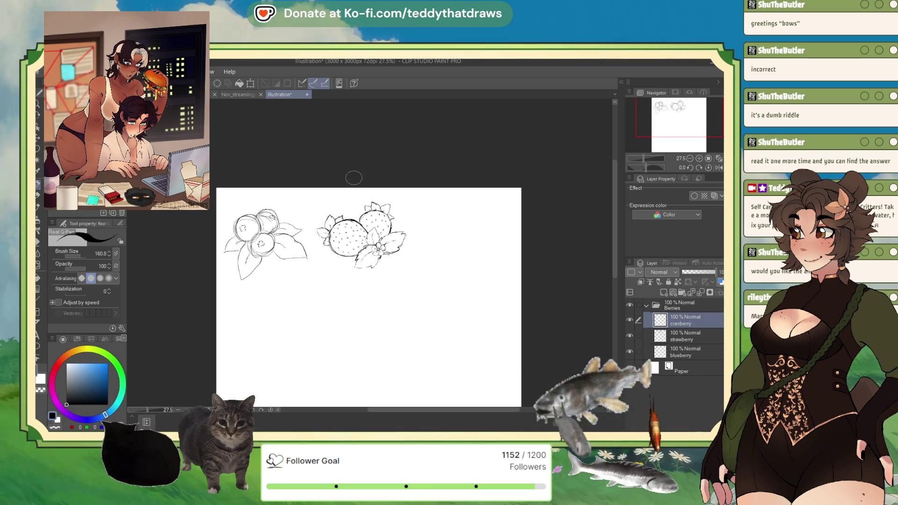
scroll(458, 234, "up", 3)
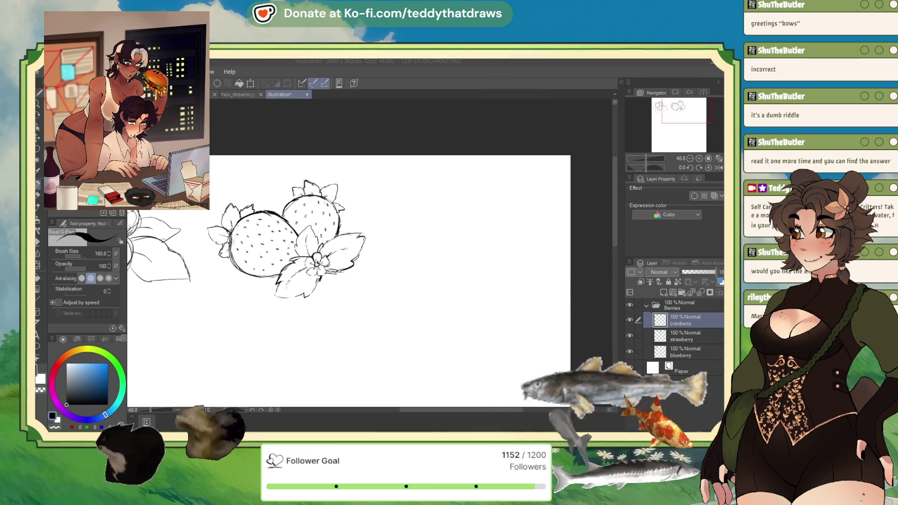
- Sketch a cluster of overlapping cranberry circles right of the strawberries, undoing the last lower-left strokes
mouse_move(442, 238)
left_mouse_down()
mouse_move(421, 248)
mouse_move(437, 243)
mouse_move(430, 262)
mouse_move(432, 234)
left_mouse_up()
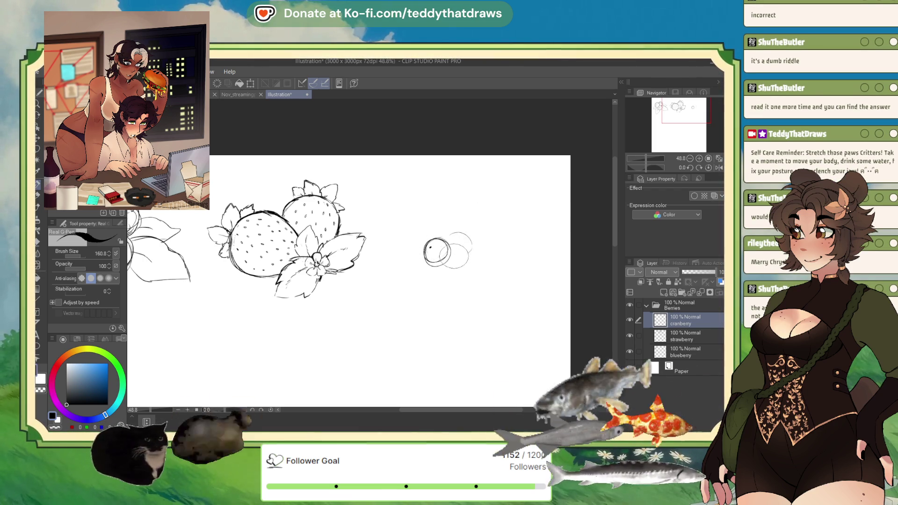
mouse_move(465, 255)
left_mouse_down()
mouse_move(458, 240)
mouse_move(461, 257)
left_mouse_up()
mouse_move(447, 219)
left_mouse_down()
mouse_move(433, 231)
mouse_move(445, 223)
left_mouse_up()
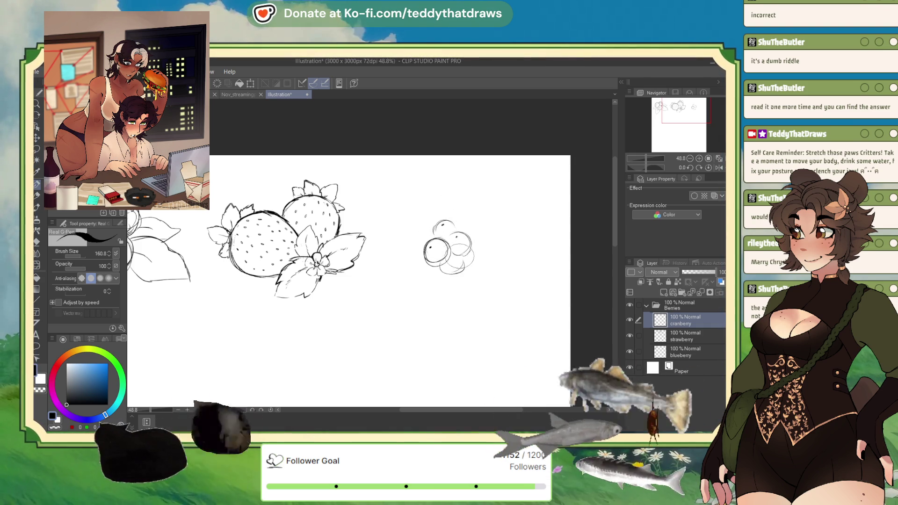
mouse_move(461, 234)
left_mouse_down()
mouse_move(467, 257)
mouse_move(449, 271)
left_mouse_up()
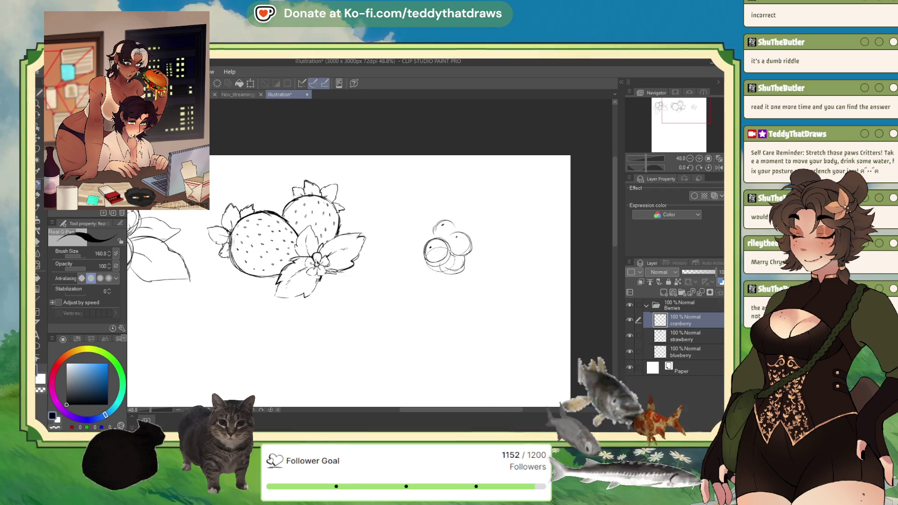
mouse_move(426, 220)
left_mouse_down()
mouse_move(417, 252)
mouse_move(445, 219)
mouse_move(433, 216)
left_mouse_up()
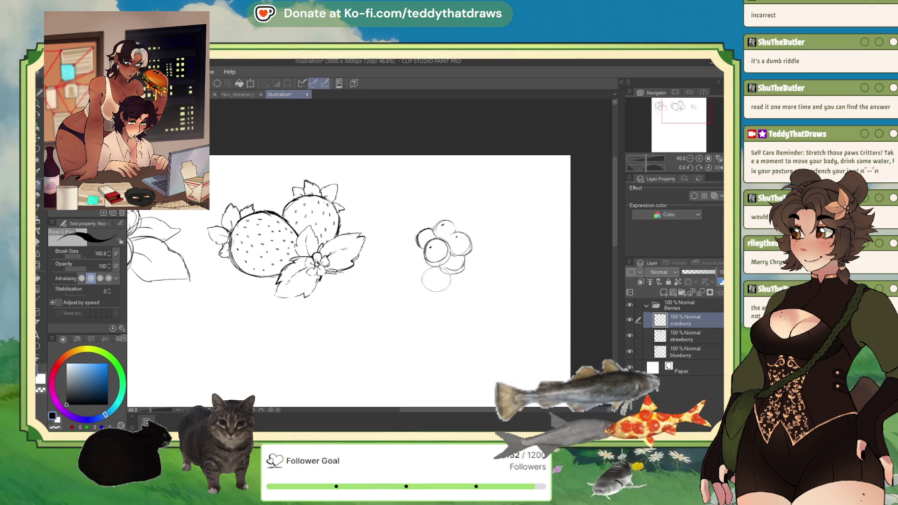
mouse_move(411, 255)
left_mouse_down()
mouse_move(412, 271)
mouse_move(463, 285)
mouse_move(447, 292)
left_mouse_up()
key("ctrl+z")
key("ctrl+z")
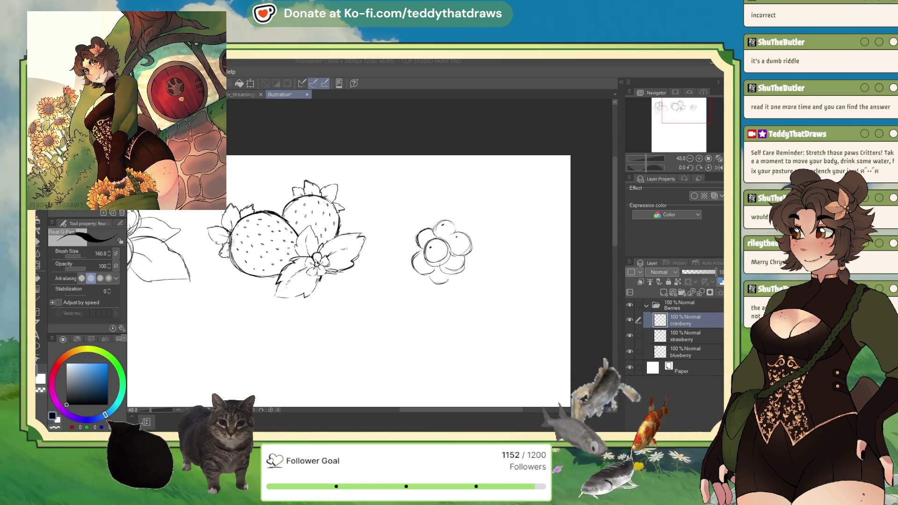
- Clear the cranberry layer and redraw the berry outlines with the G-Pen
key("Delete")
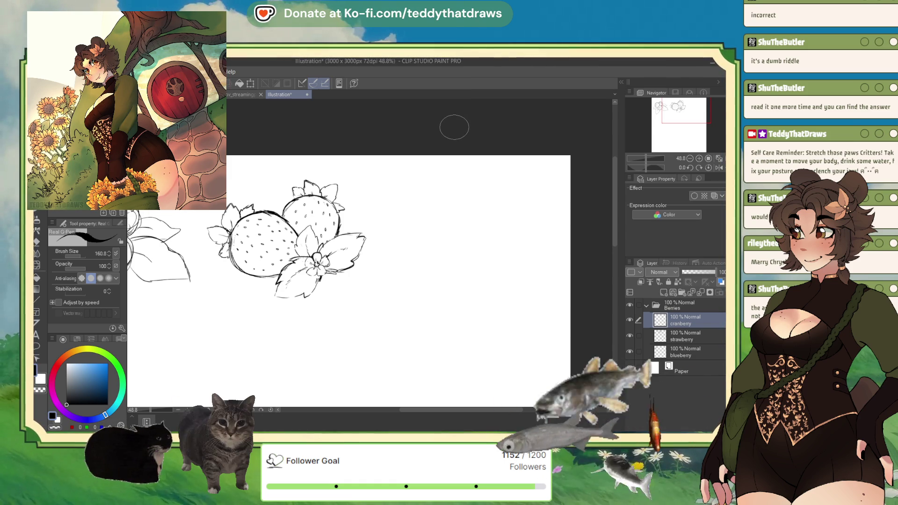
left_click_drag(452, 203, 446, 234)
key("ctrl+z")
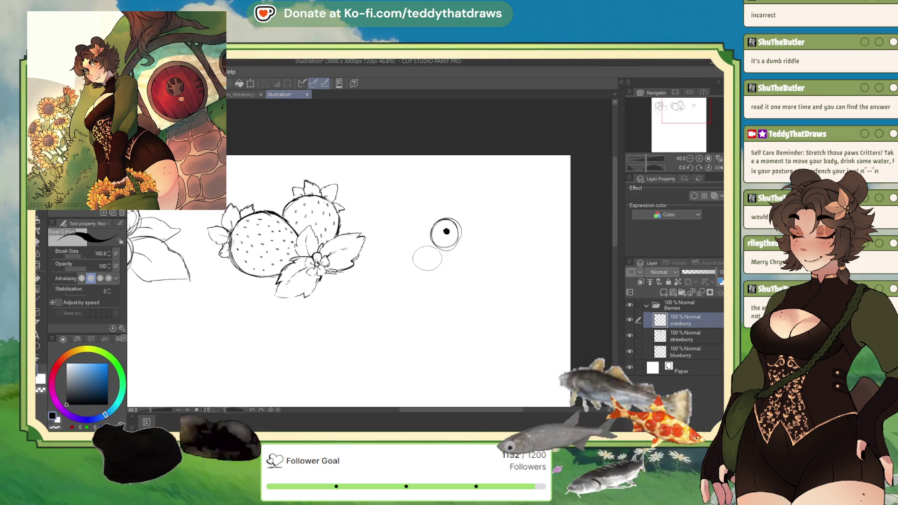
left_click(443, 263)
mouse_move(438, 243)
left_mouse_down()
mouse_move(456, 260)
mouse_move(427, 264)
mouse_move(444, 262)
left_mouse_up()
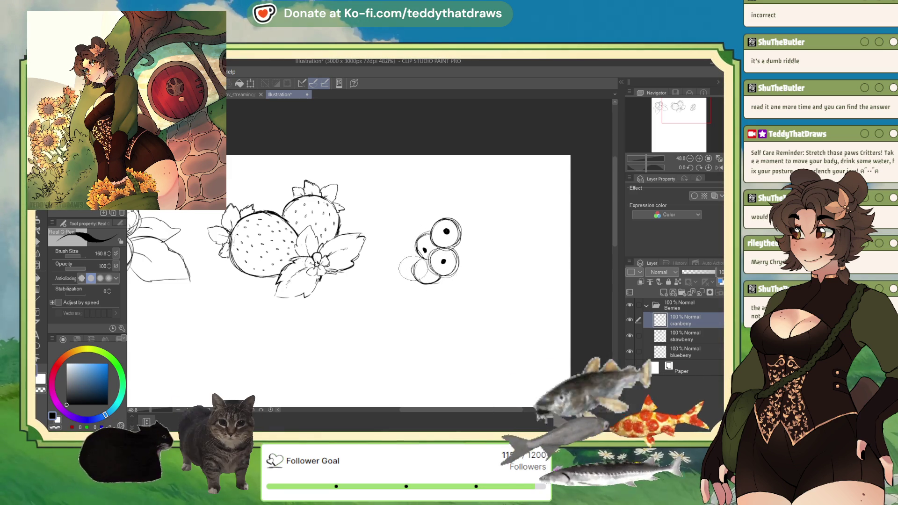
mouse_move(398, 243)
left_mouse_down()
mouse_move(414, 281)
mouse_move(402, 246)
mouse_move(402, 267)
mouse_move(403, 234)
mouse_move(390, 248)
mouse_move(400, 259)
left_mouse_up()
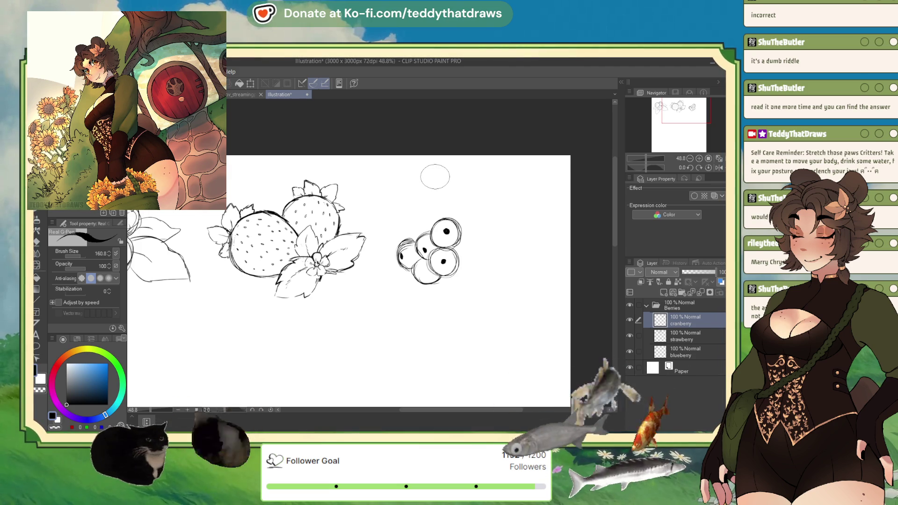
mouse_move(414, 216)
left_mouse_down()
mouse_move(397, 241)
mouse_move(421, 206)
mouse_move(442, 218)
mouse_move(407, 220)
left_mouse_up()
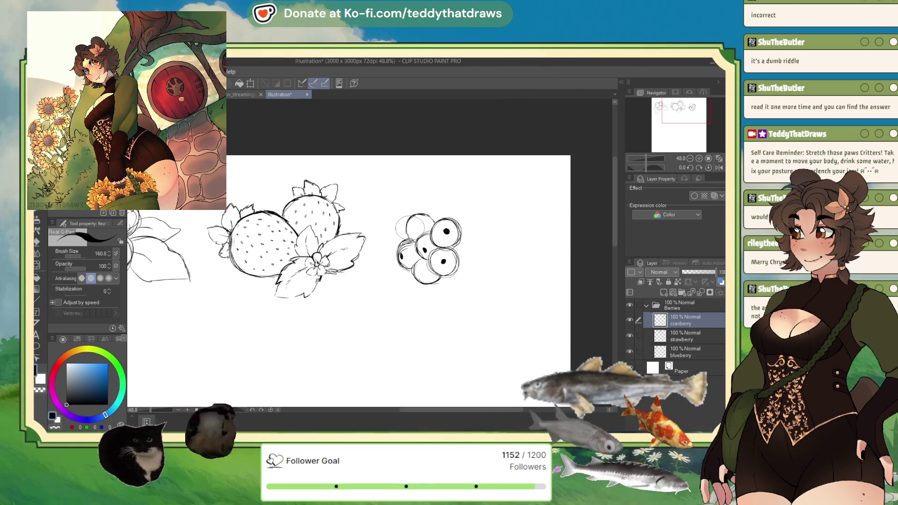
mouse_move(424, 216)
left_mouse_down()
mouse_move(408, 232)
mouse_move(424, 220)
mouse_move(421, 241)
mouse_move(445, 241)
mouse_move(435, 276)
mouse_move(450, 271)
left_mouse_up()
- Add a seed dot, darken the lower-left outlines and draw a stem, rotating the canvas
left_click(413, 224)
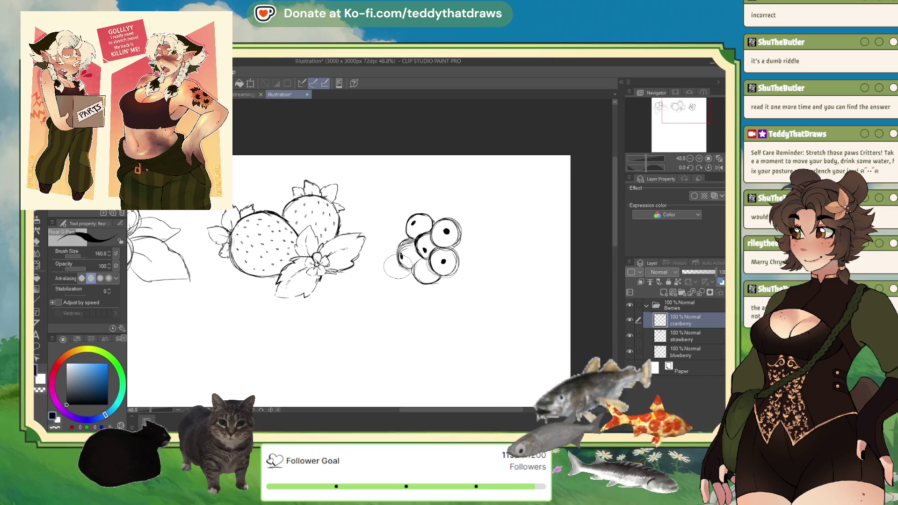
mouse_move(389, 274)
left_mouse_down()
mouse_move(412, 294)
mouse_move(435, 290)
mouse_move(412, 295)
mouse_move(399, 284)
left_mouse_up()
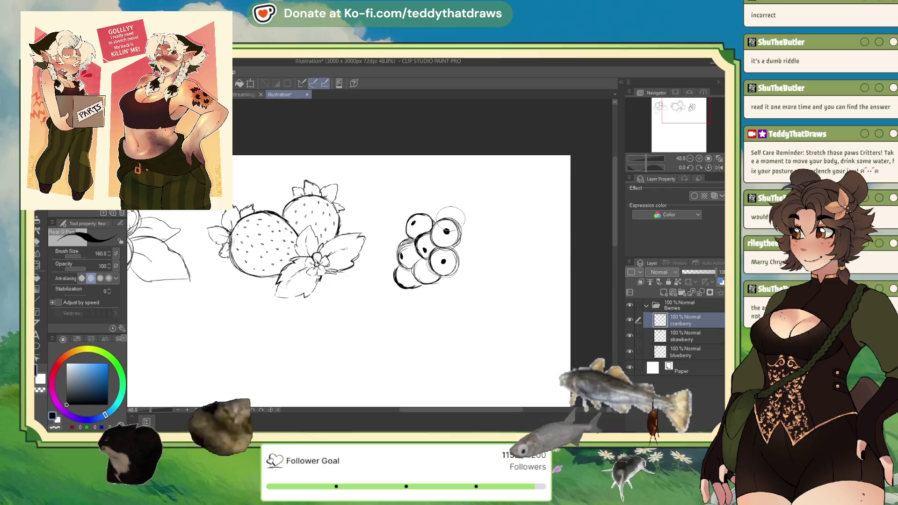
mouse_move(463, 231)
left_mouse_down()
mouse_move(489, 231)
mouse_move(498, 241)
left_mouse_up()
left_click_drag(647, 167, 635, 167)
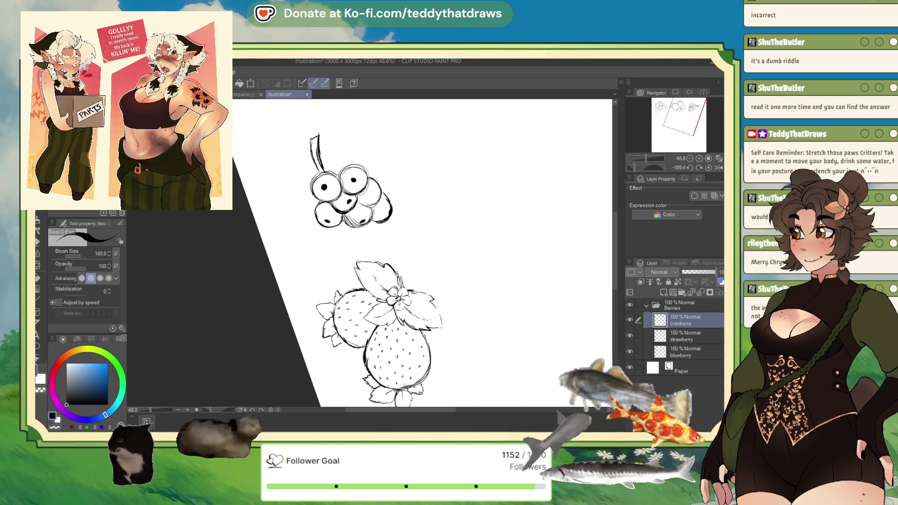
- Ink the cranberry stem in black, then return the canvas upright
left_click_drag(311, 138, 322, 171)
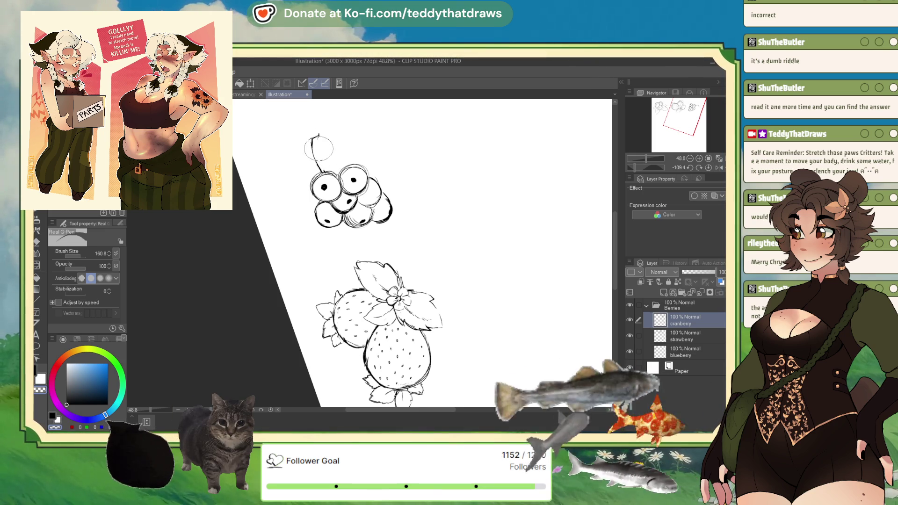
left_click(314, 141, "alt")
mouse_move(315, 137)
left_mouse_down()
mouse_move(316, 153)
mouse_move(317, 135)
left_mouse_up()
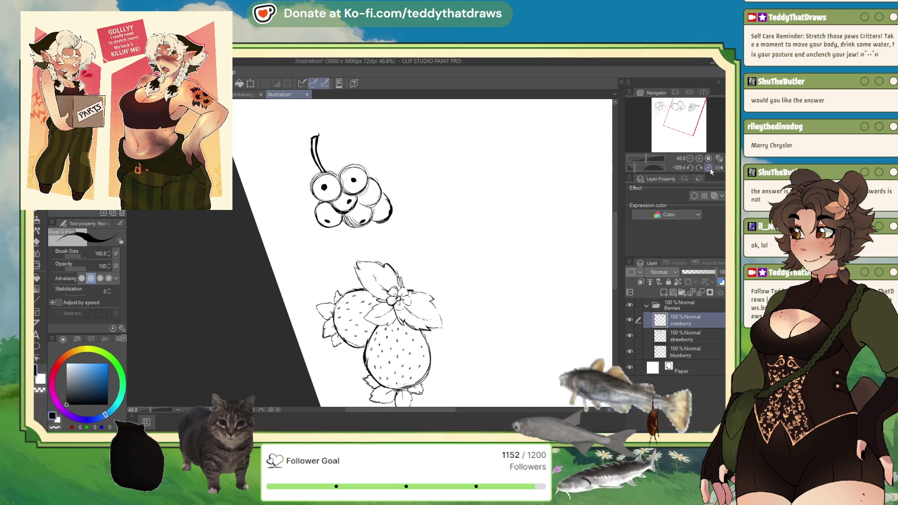
left_click(708, 168)
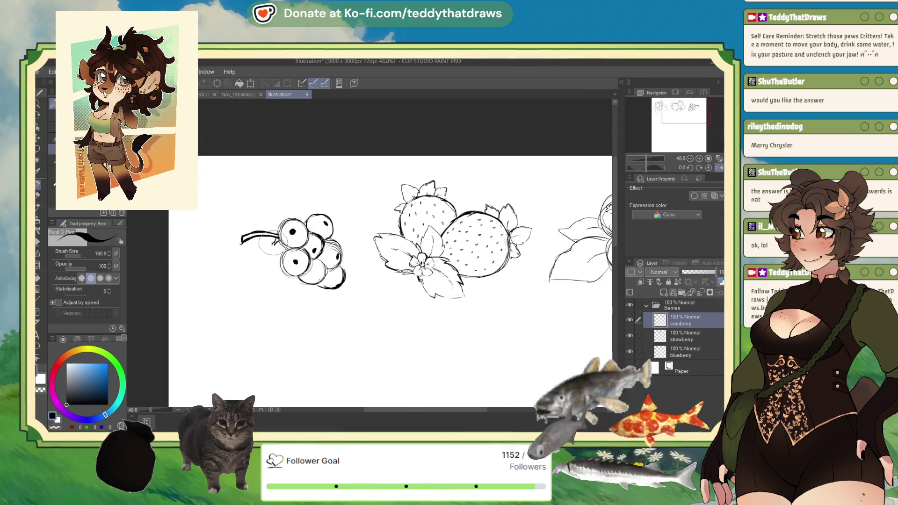
- Add a curl to the stem and ink the lower-right, upper and remaining cranberry outlines
mouse_move(244, 244)
left_mouse_down()
mouse_move(265, 243)
mouse_move(256, 253)
left_mouse_up()
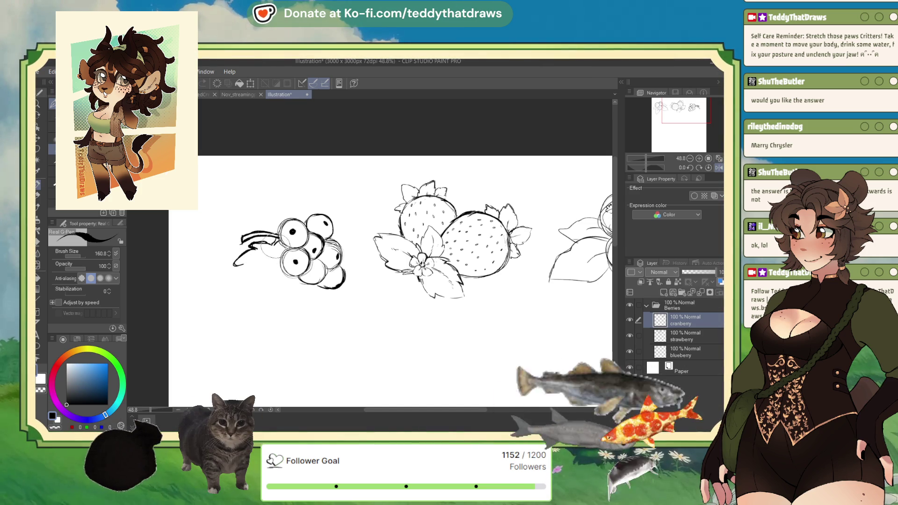
mouse_move(243, 267)
left_mouse_down()
mouse_move(243, 276)
mouse_move(245, 262)
left_mouse_up()
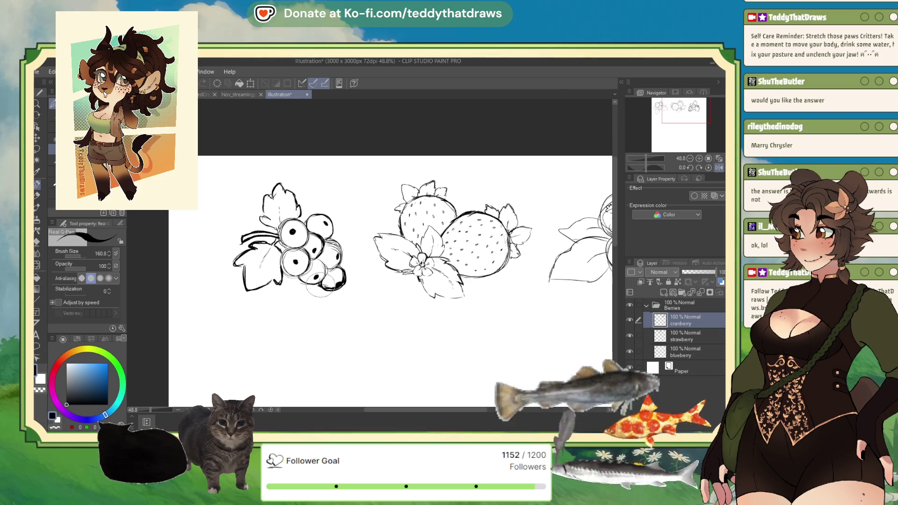
left_click_drag(321, 284, 335, 287)
left_click_drag(327, 237, 322, 220)
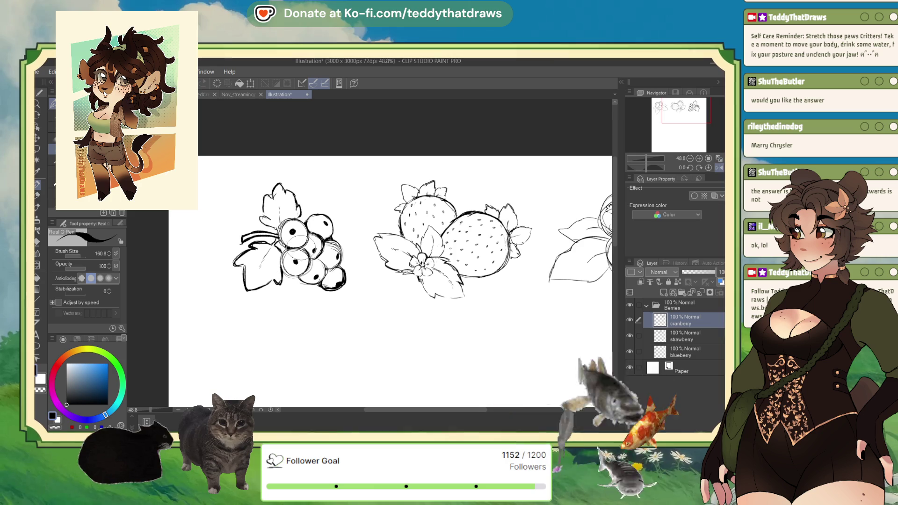
left_click_drag(308, 256, 305, 248)
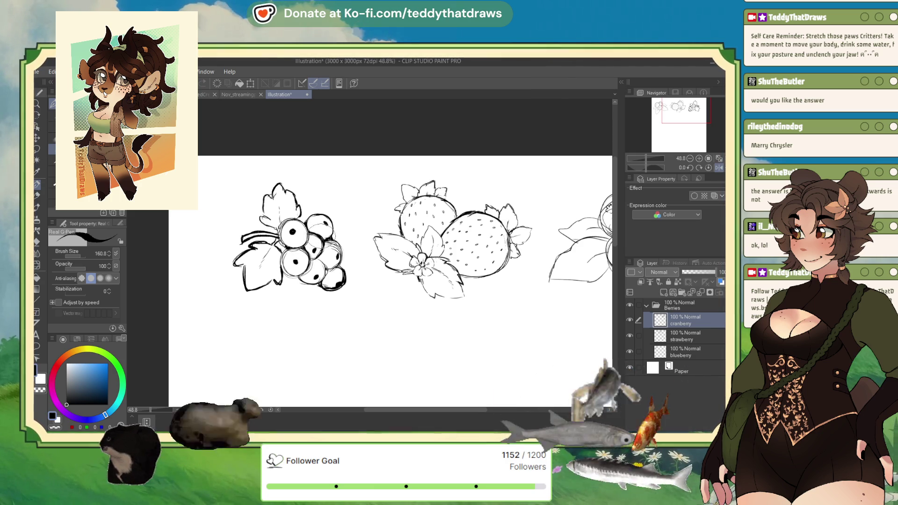
scroll(332, 218, "down", 2)
- Nudge the cranberry sketch slightly left
scroll(332, 218, "up", 1)
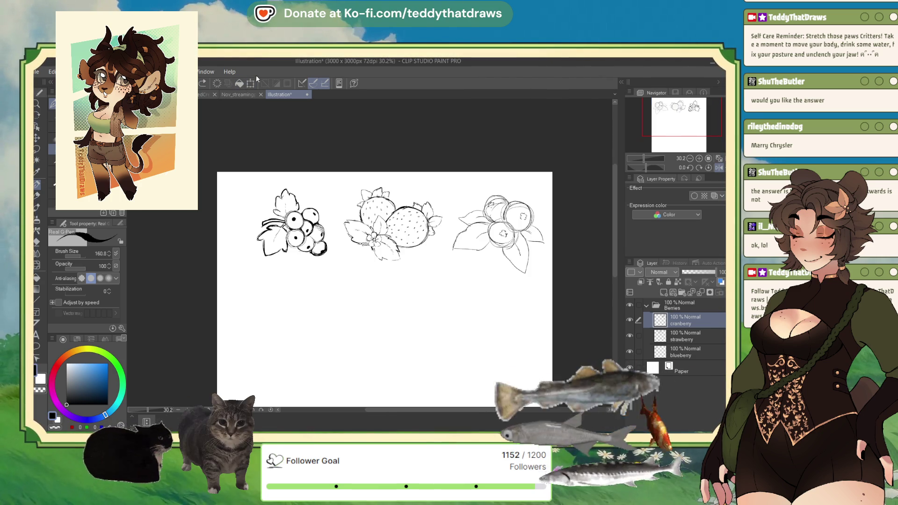
left_click(251, 82)
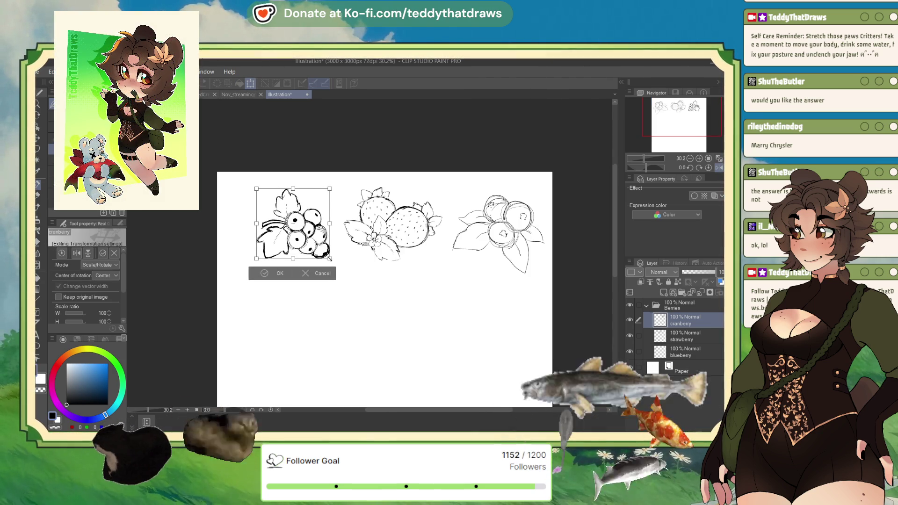
left_click_drag(299, 224, 295, 225)
key("Return")
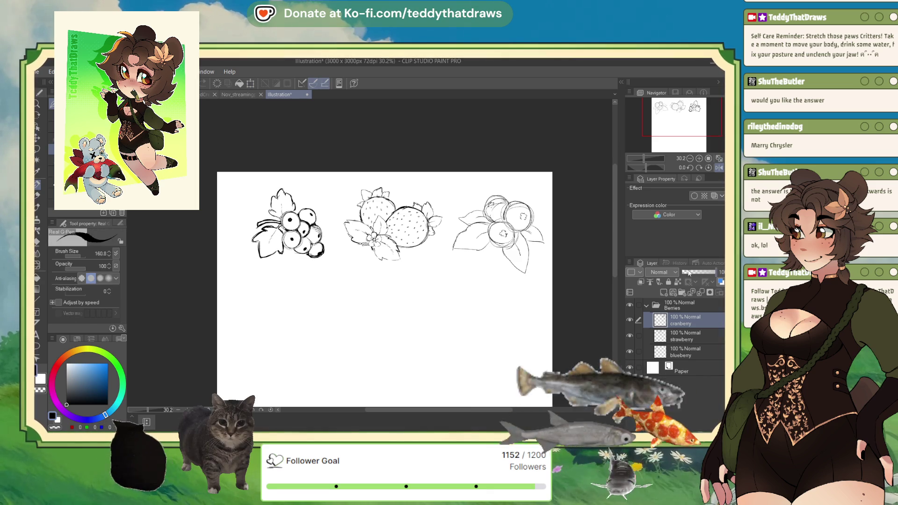
- Move the whole Berries folder with all three berry sketches left
left_click(681, 303)
left_click(251, 83)
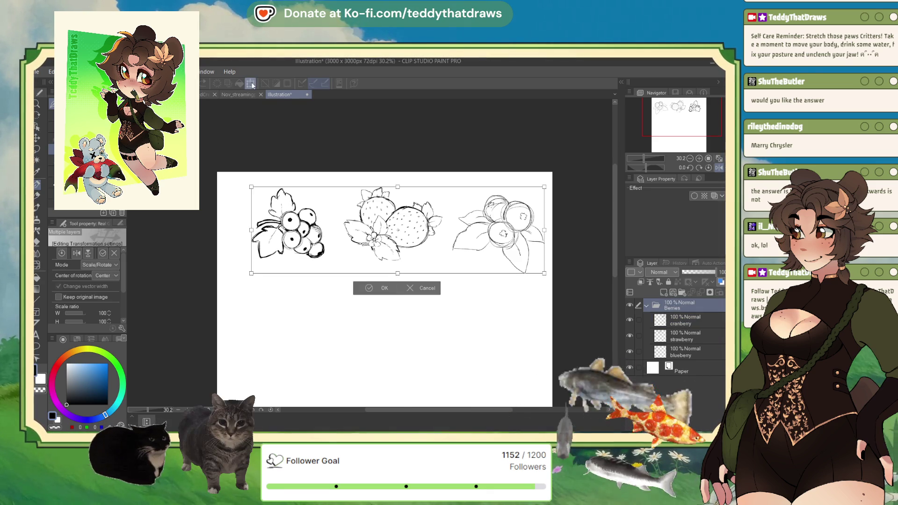
left_click_drag(397, 320, 383, 319)
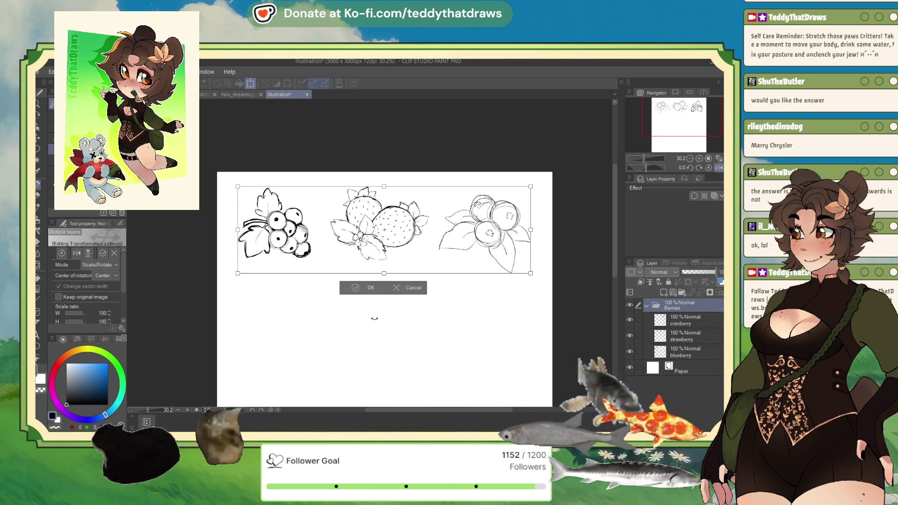
left_click(360, 289)
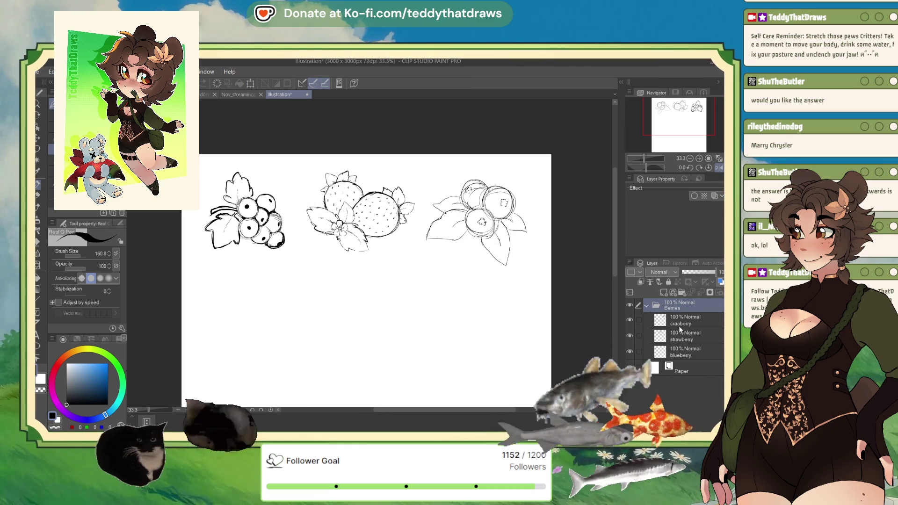
- Enlarge the cranberry sketch slightly
left_click(677, 328)
key("ctrl+t")
left_click_drag(246, 172, 246, 165)
left_click(223, 261)
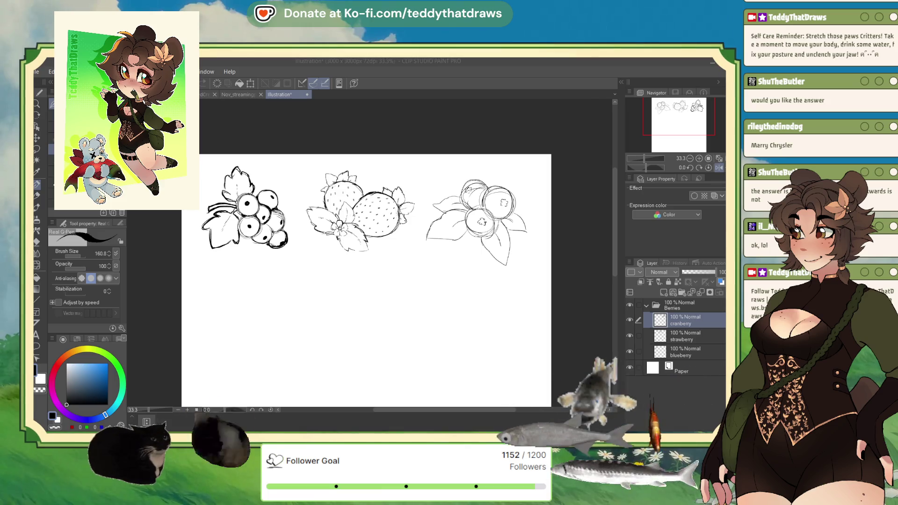
- Collapse and hide the Berries folder, then add a folder named 'Magical Items'
left_click(646, 306)
left_click(630, 305)
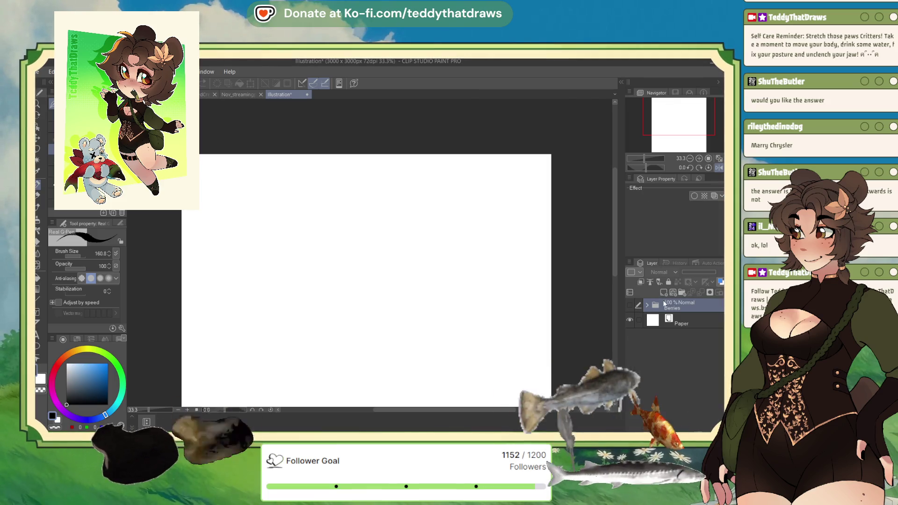
left_click(680, 293)
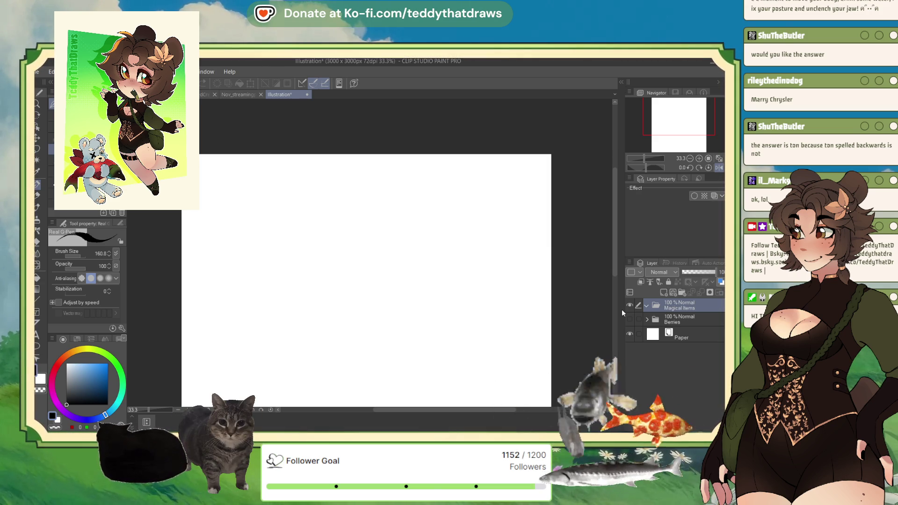
type("Magical Items")
key("Return")
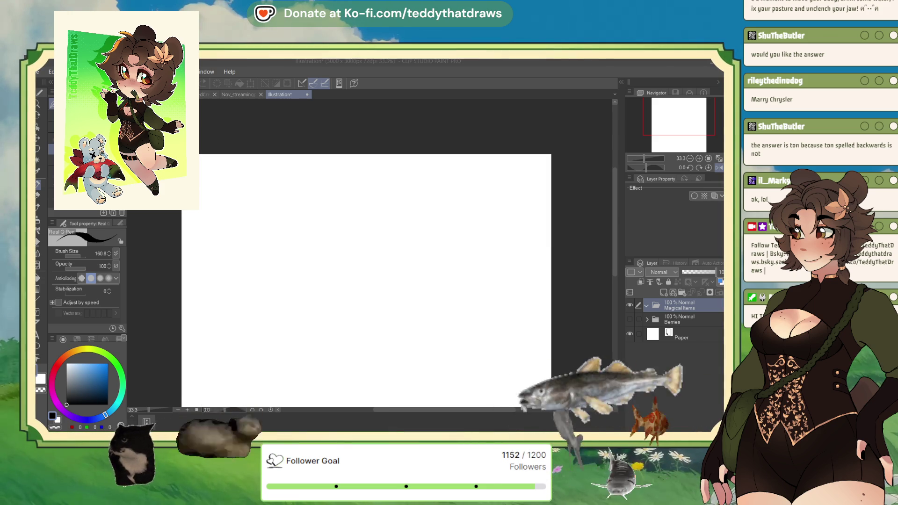
- Add a 'Mushrooms' folder and a blank layer inside Magical Items
left_click(682, 293)
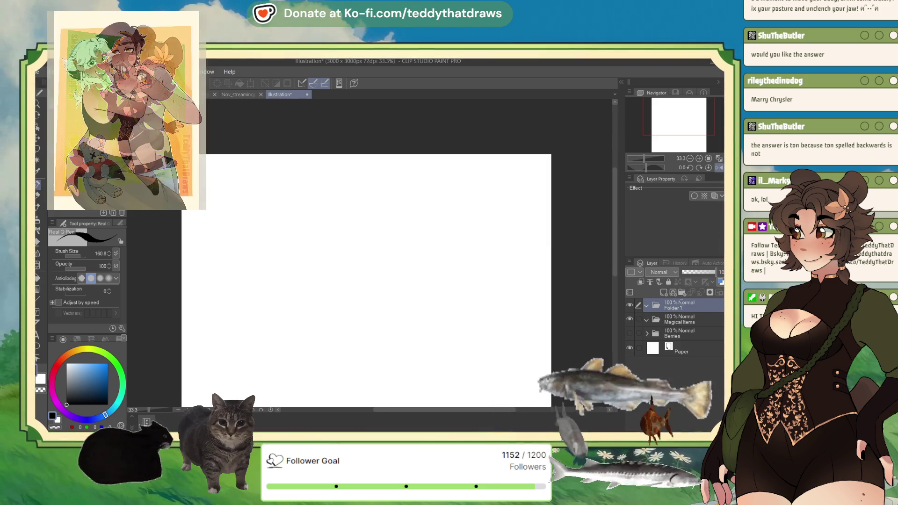
double_click(674, 308)
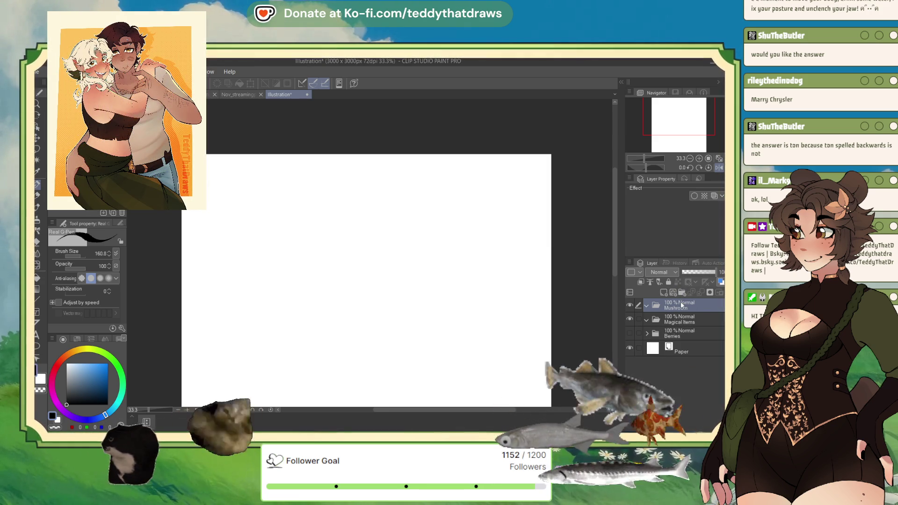
type("Mushrooms")
key("Return")
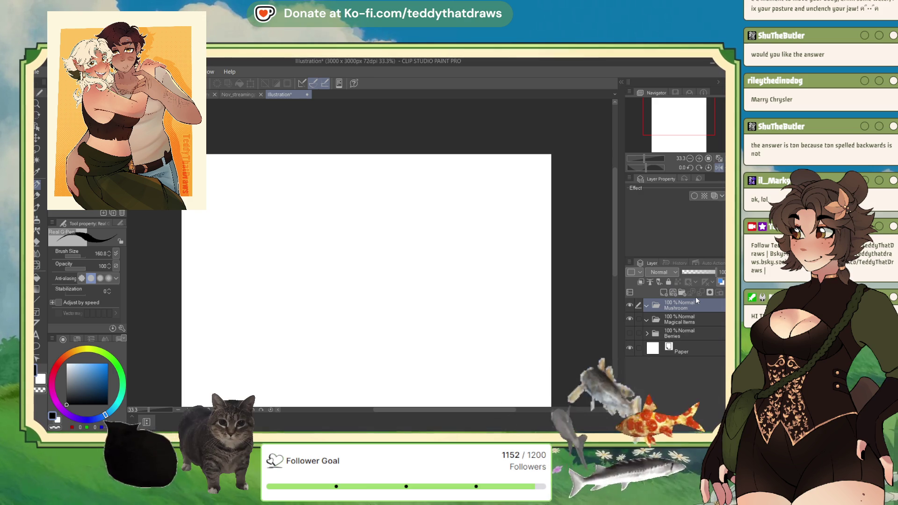
left_click(684, 321)
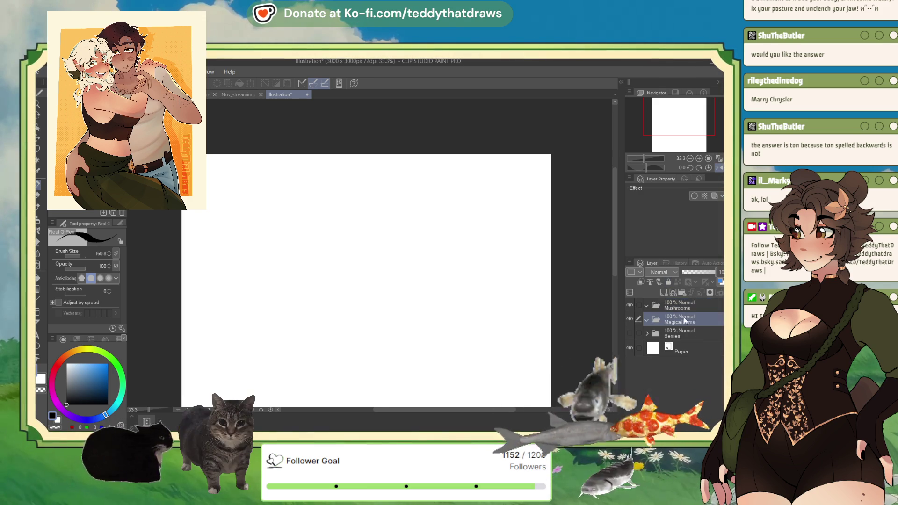
left_click(664, 293)
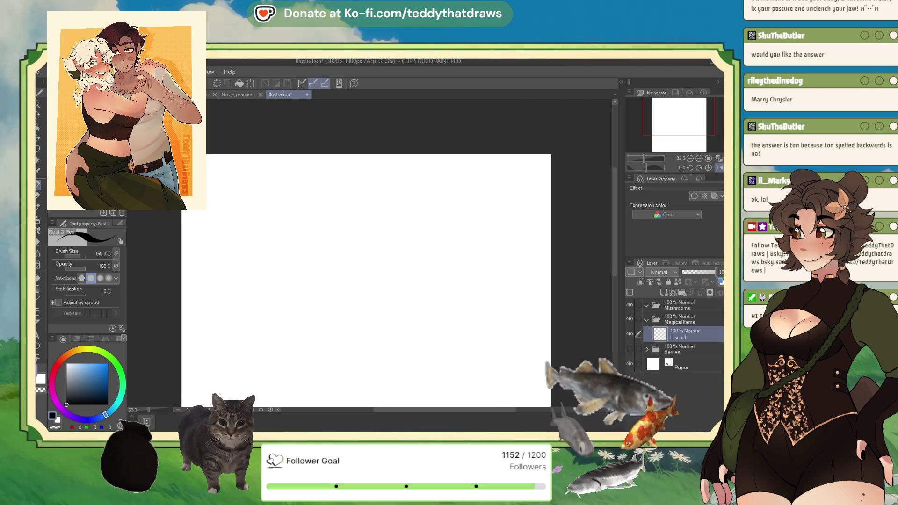
- Add a 'Flowers' folder at the top and reselect the blank Layer 1
left_click(681, 292)
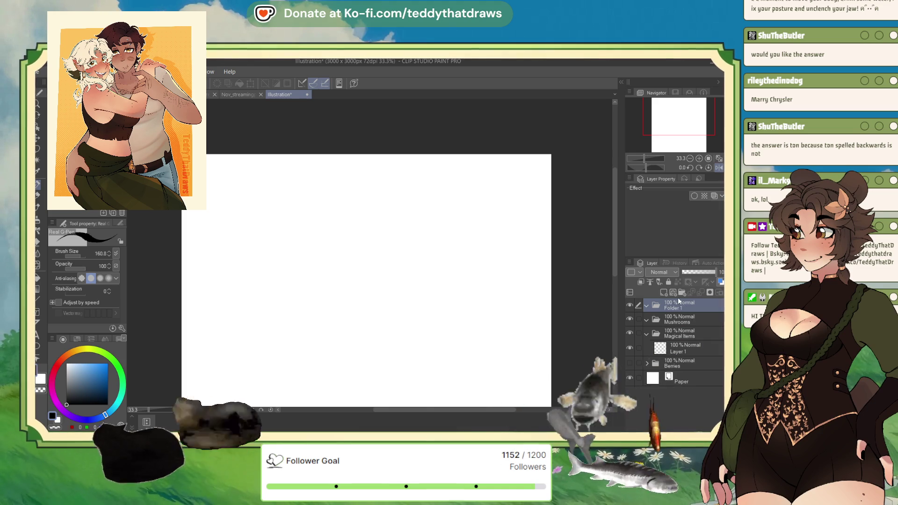
double_click(665, 307)
type("Flowers")
key("Return")
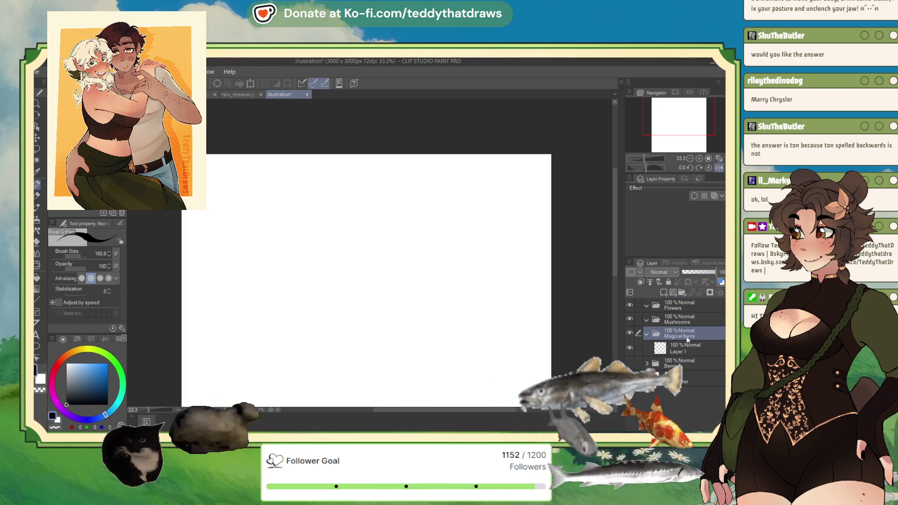
left_click(688, 349)
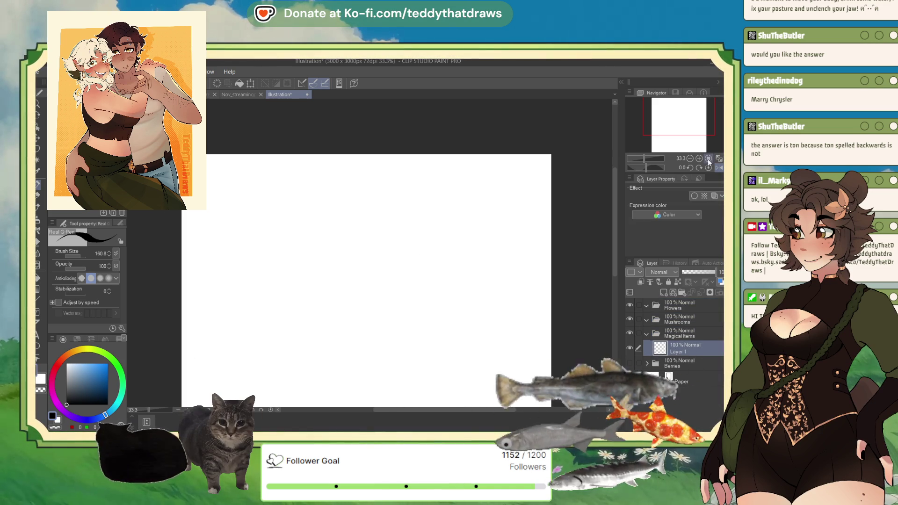
left_click_drag(700, 152, 699, 152)
- Add a folder named 'fruit' above Flowers, then undo it
scroll(699, 152, "down", 2)
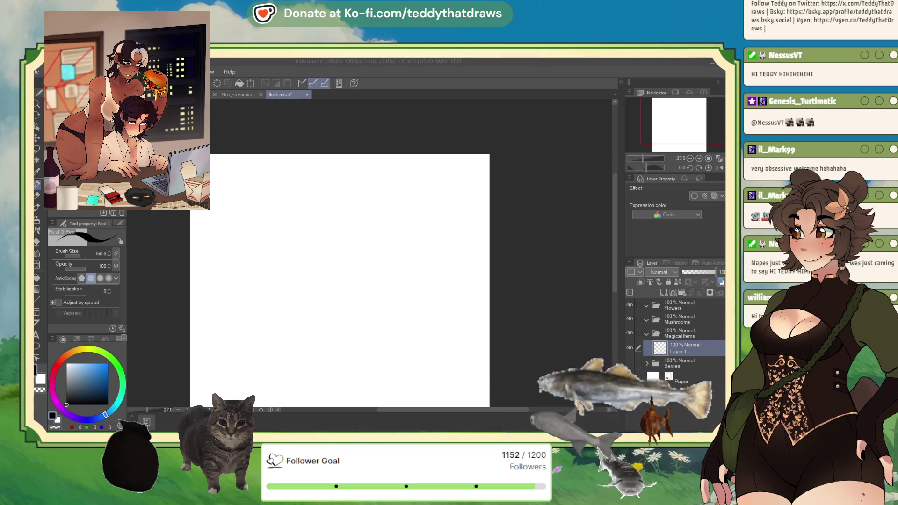
left_click(682, 305)
left_click(684, 292)
type("fruit")
key("Return")
key("ctrl+z")
key("ctrl+z")
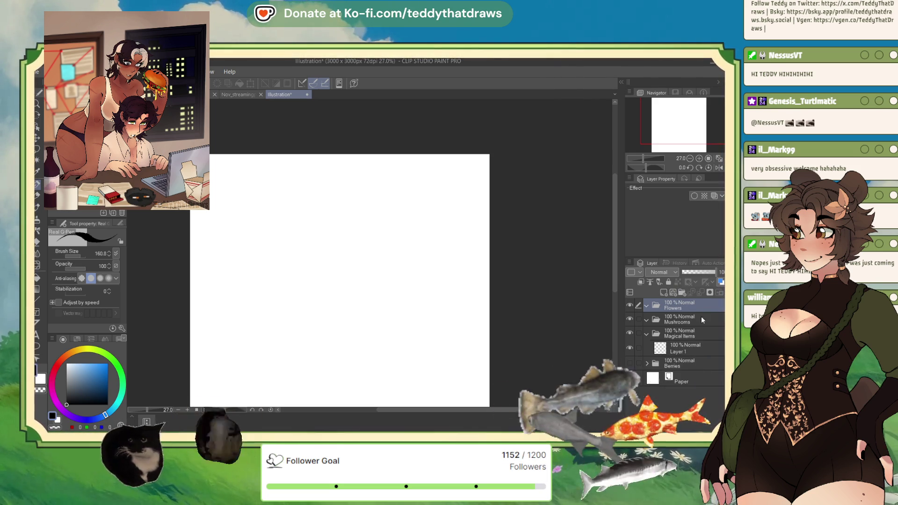
- Rename the Berries folder to 'Fruits' and reselect the blank Layer 1
left_click(684, 363)
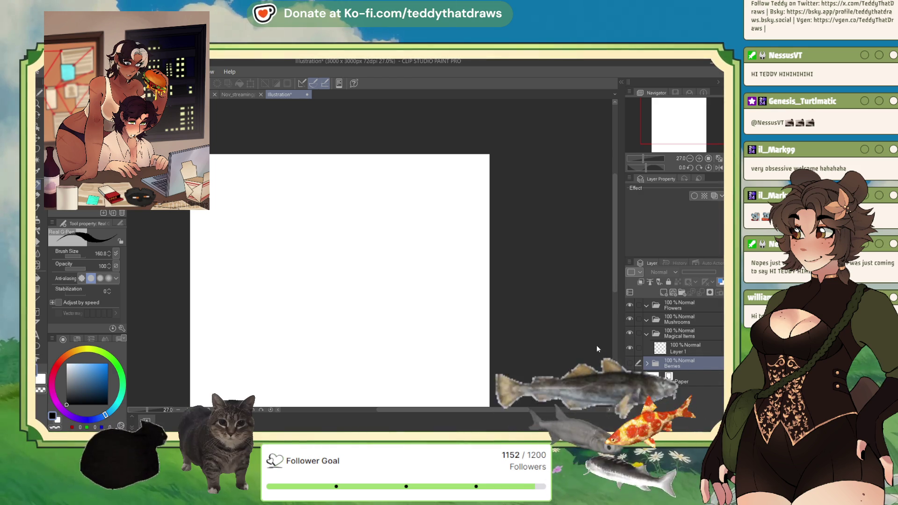
double_click(672, 367)
type("Fruits")
key("Return")
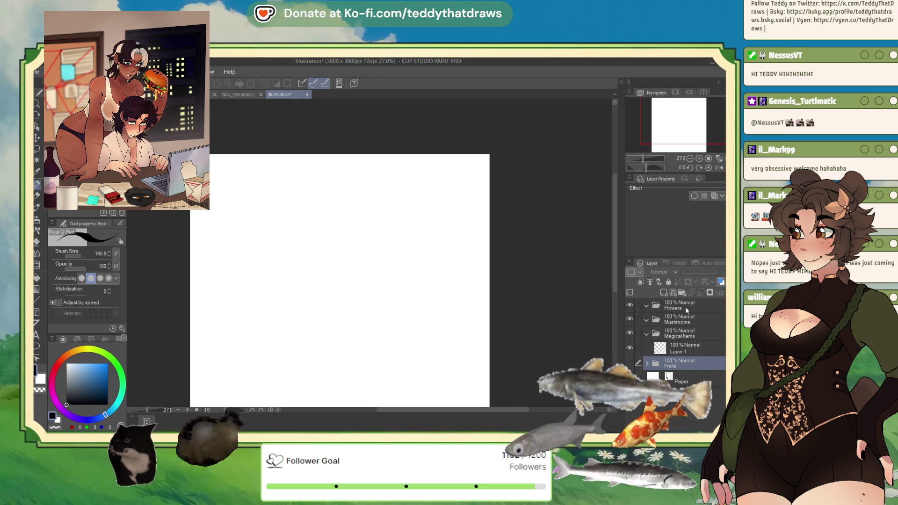
left_click(682, 348)
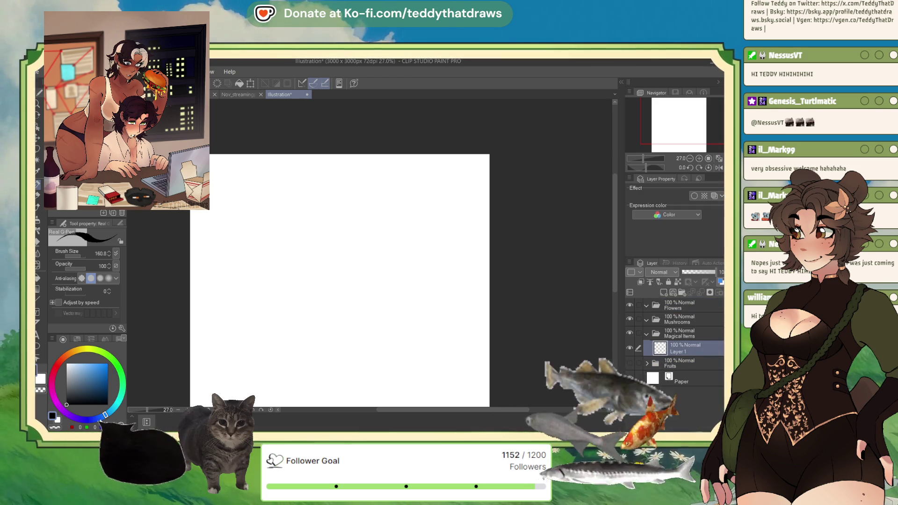
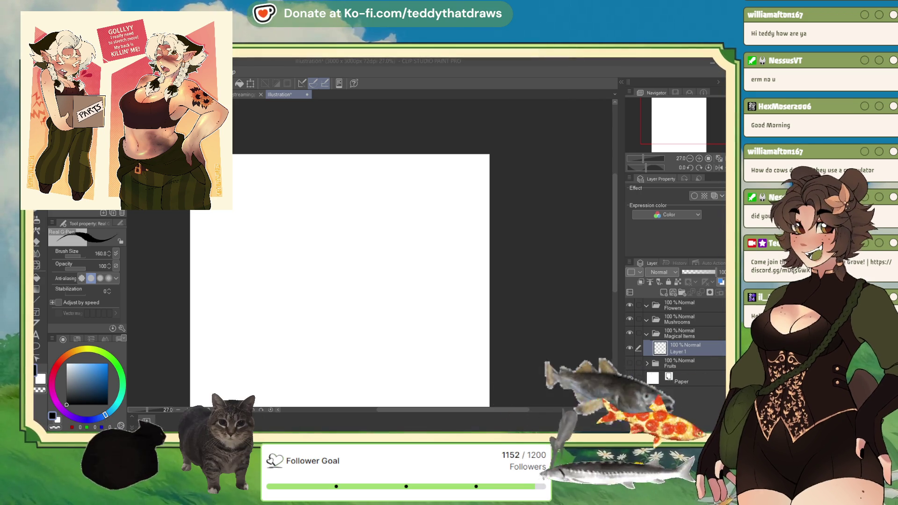
- Create two new layer folders above Flowers and name the top one Animals
left_click(694, 303)
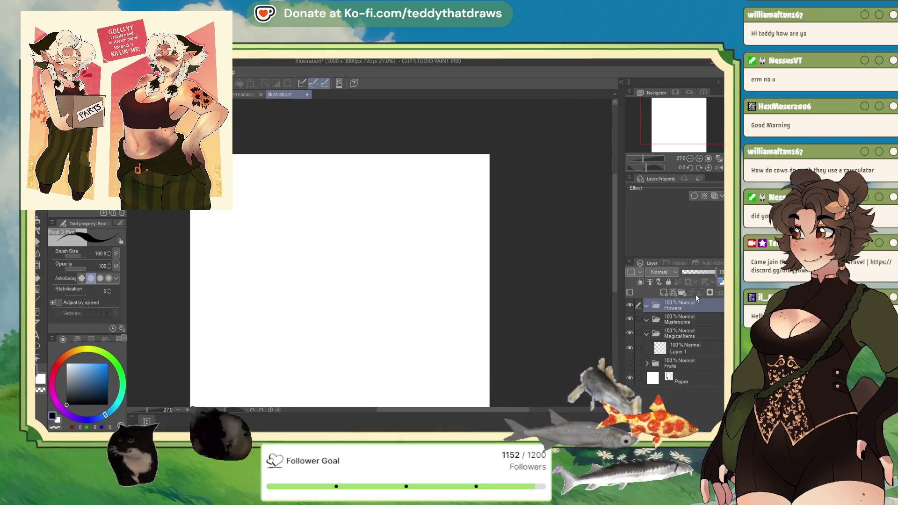
left_click(683, 293)
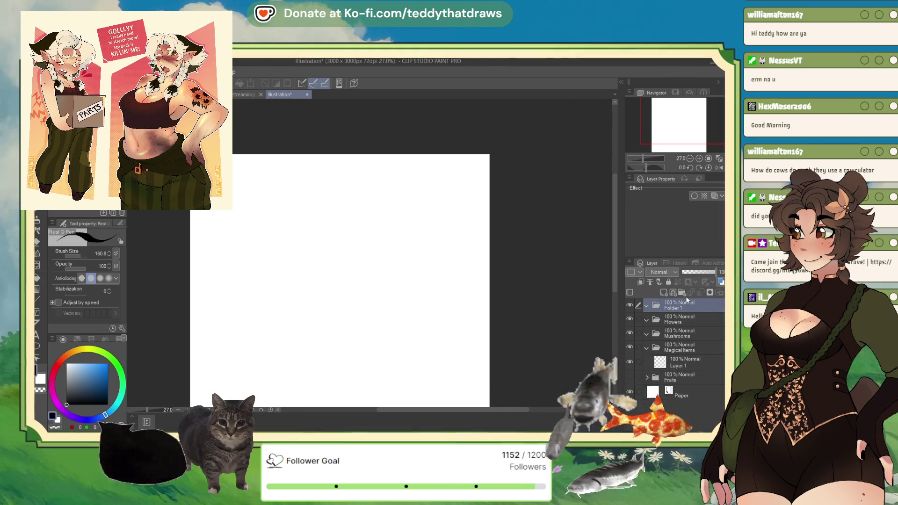
left_click(683, 293)
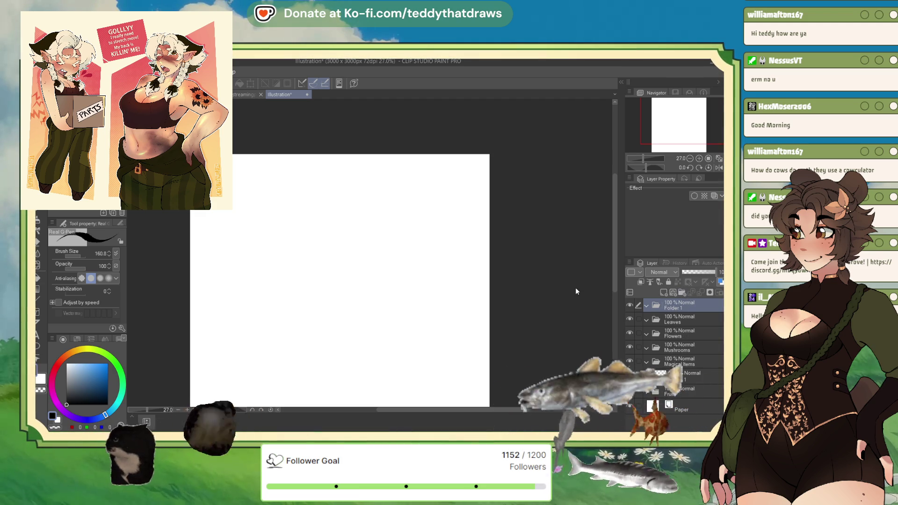
double_click(673, 308)
type("Animals")
key("Return")
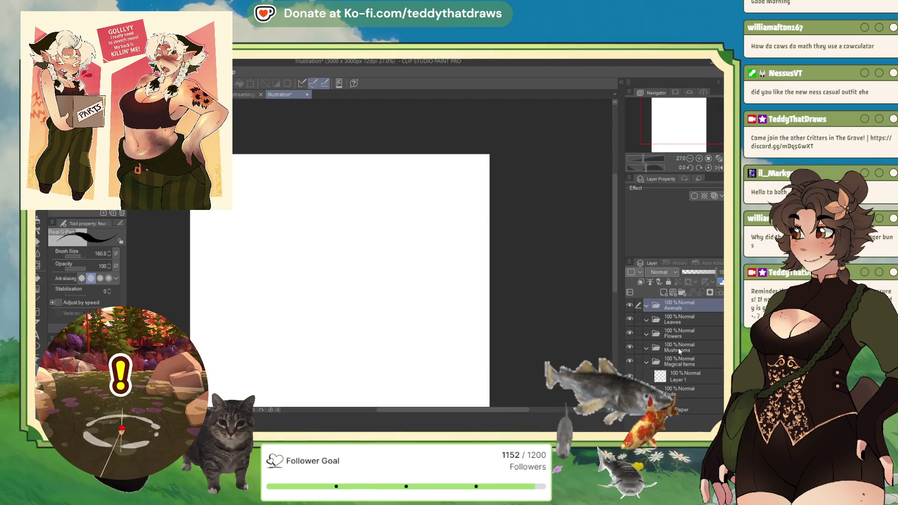
left_click(679, 378)
scroll(401, 314, "up", 2)
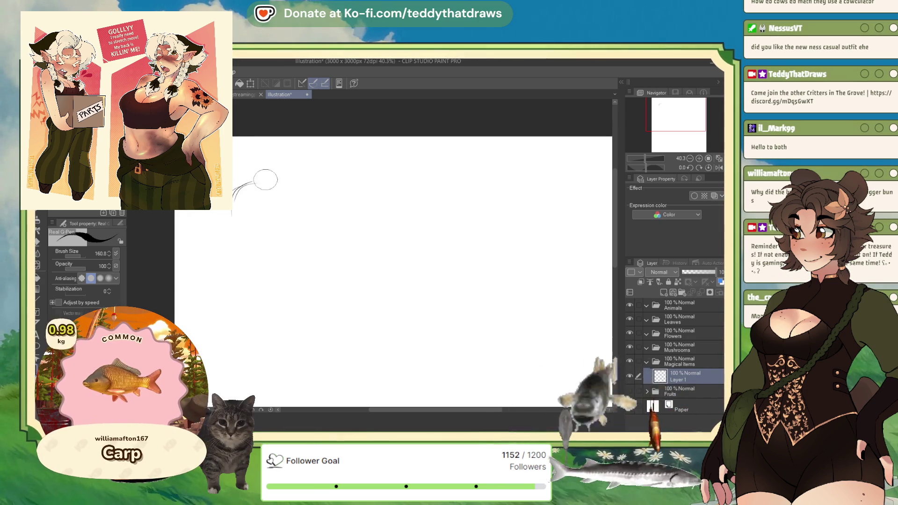
left_click_drag(263, 181, 228, 229)
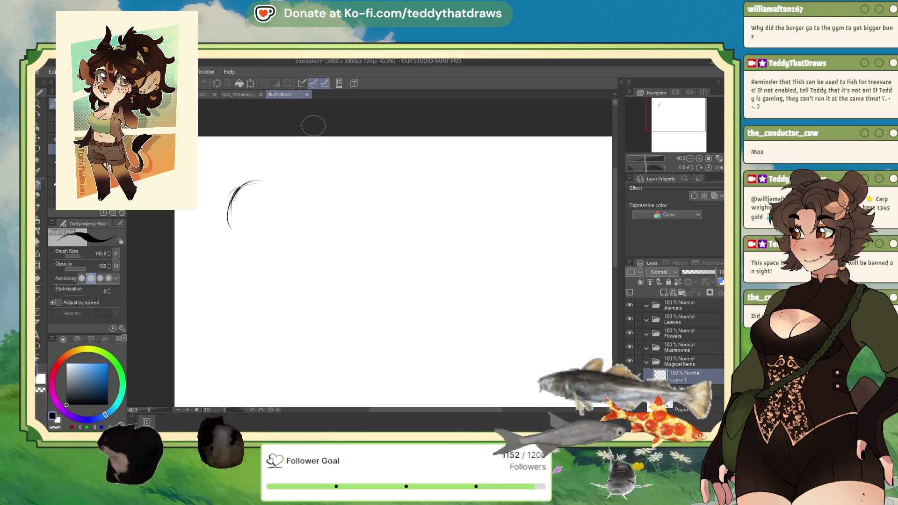
key("ctrl+z")
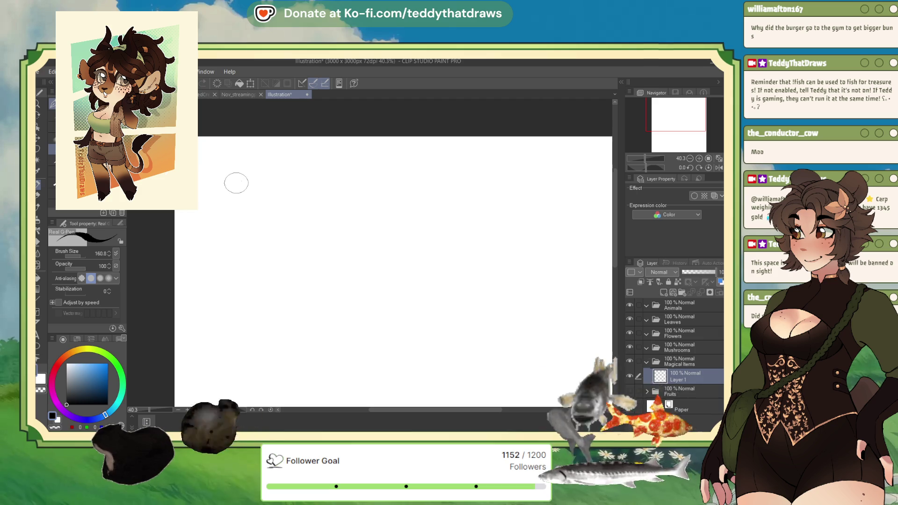
mouse_move(243, 180)
left_mouse_down()
mouse_move(234, 212)
mouse_move(229, 191)
mouse_move(265, 180)
mouse_move(234, 216)
mouse_move(232, 248)
mouse_move(254, 272)
mouse_move(295, 251)
mouse_move(294, 219)
mouse_move(275, 187)
mouse_move(227, 196)
left_mouse_up()
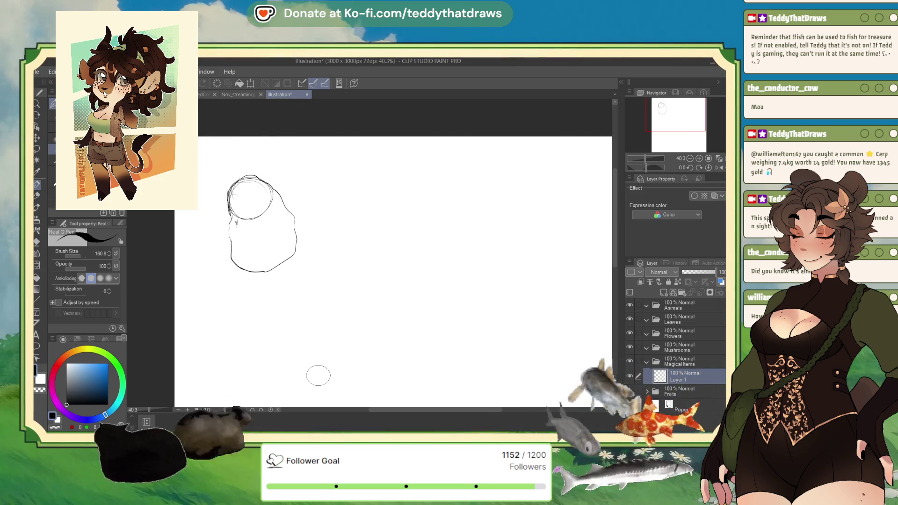
key("Delete")
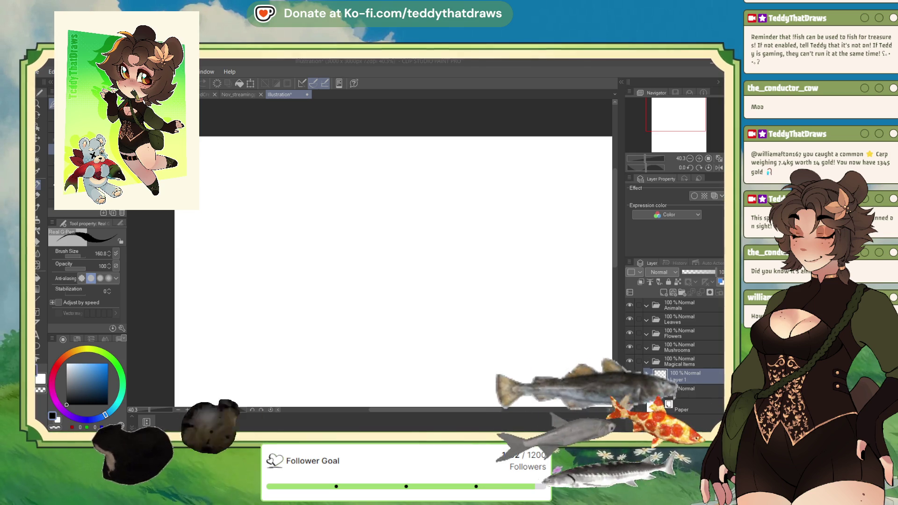
- Draw a rounder head outline with a short stroke beneath it, redoing the first curve
mouse_move(232, 176)
left_mouse_down()
mouse_move(209, 202)
mouse_move(212, 224)
mouse_move(244, 255)
mouse_move(262, 256)
mouse_move(269, 237)
mouse_move(263, 188)
mouse_move(235, 174)
left_mouse_up()
key("ctrl+z")
mouse_move(218, 204)
left_mouse_down()
mouse_move(213, 189)
mouse_move(237, 176)
mouse_move(259, 188)
mouse_move(225, 208)
mouse_move(255, 205)
left_mouse_up()
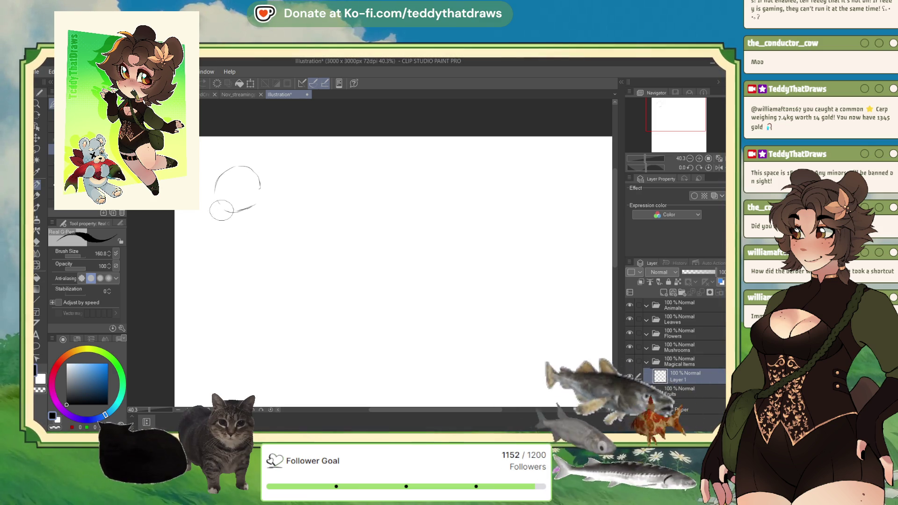
mouse_move(220, 215)
left_mouse_down()
mouse_move(211, 229)
mouse_move(228, 218)
left_mouse_up()
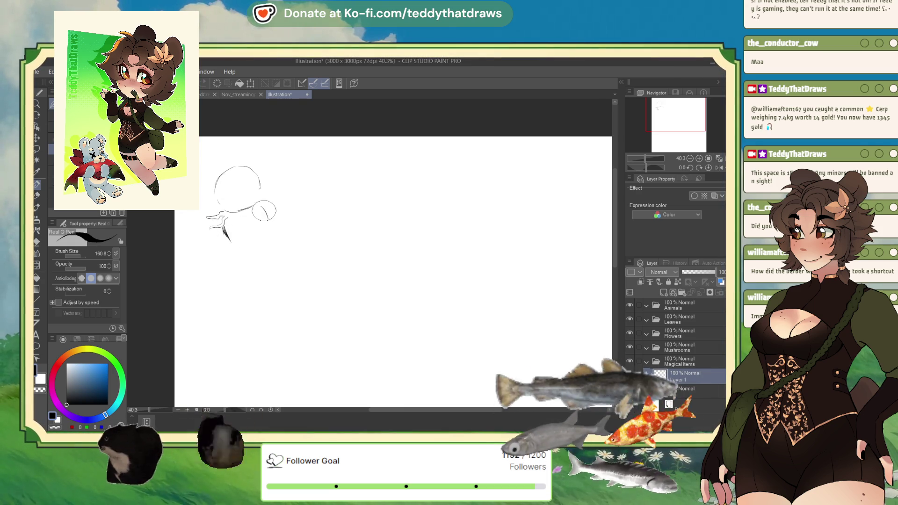
- Sketch the body contours below the head, undoing and redrawing the lower loop and strokes
left_click_drag(251, 205, 252, 246)
mouse_move(255, 208)
left_mouse_down()
mouse_move(262, 225)
mouse_move(236, 238)
mouse_move(247, 212)
left_mouse_up()
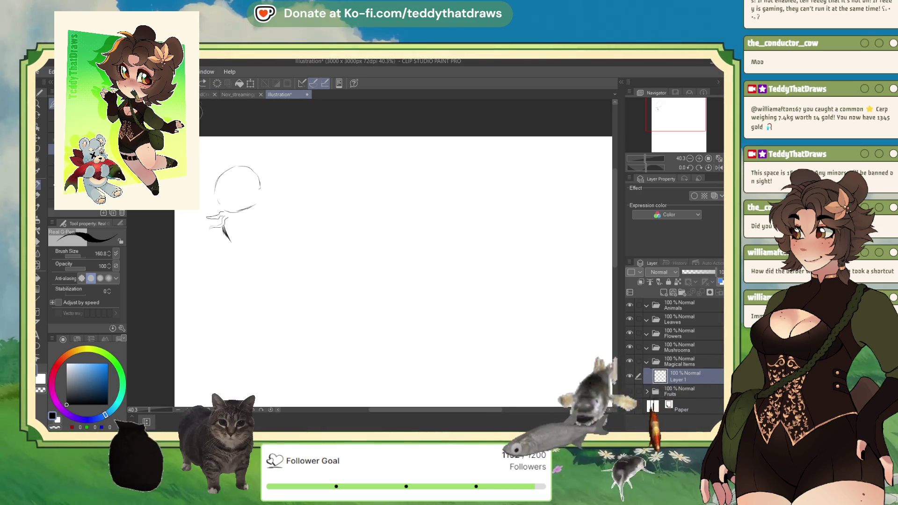
key("ctrl+z")
mouse_move(220, 224)
left_mouse_down()
mouse_move(210, 234)
mouse_move(227, 236)
left_mouse_up()
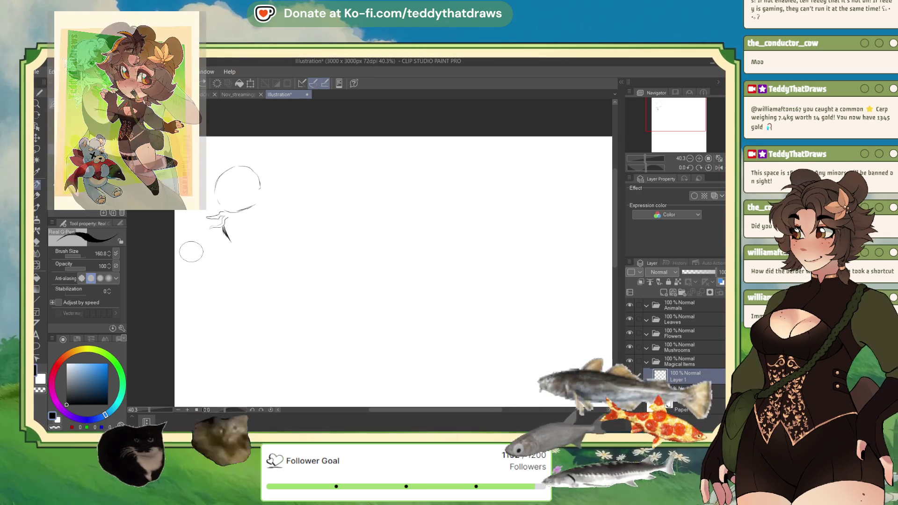
left_click_drag(230, 243, 222, 278)
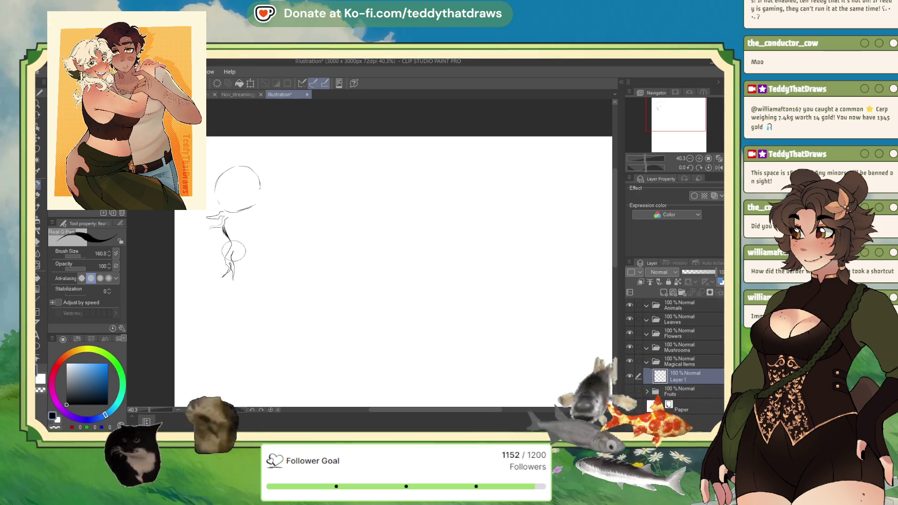
key("ctrl+z")
key("ctrl+z")
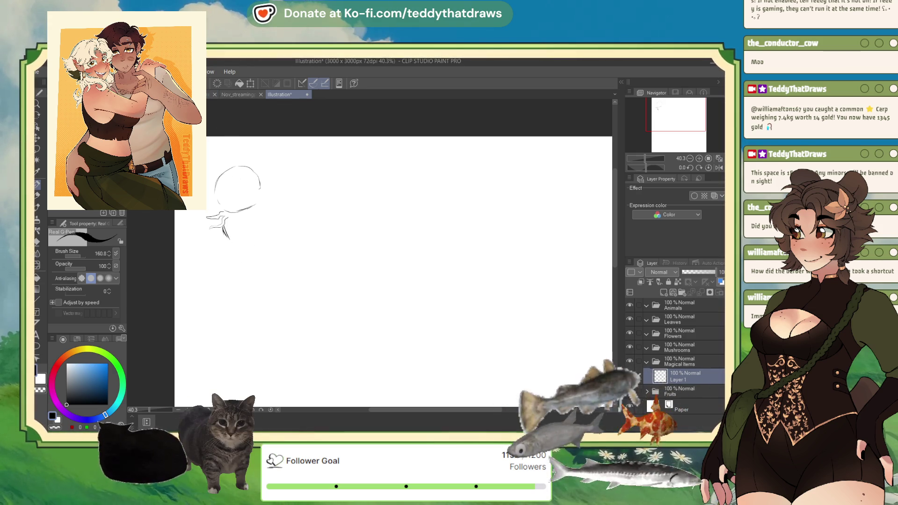
mouse_move(223, 228)
left_mouse_down()
mouse_move(257, 266)
mouse_move(282, 273)
mouse_move(289, 288)
mouse_move(279, 302)
mouse_move(293, 287)
mouse_move(270, 204)
left_mouse_up()
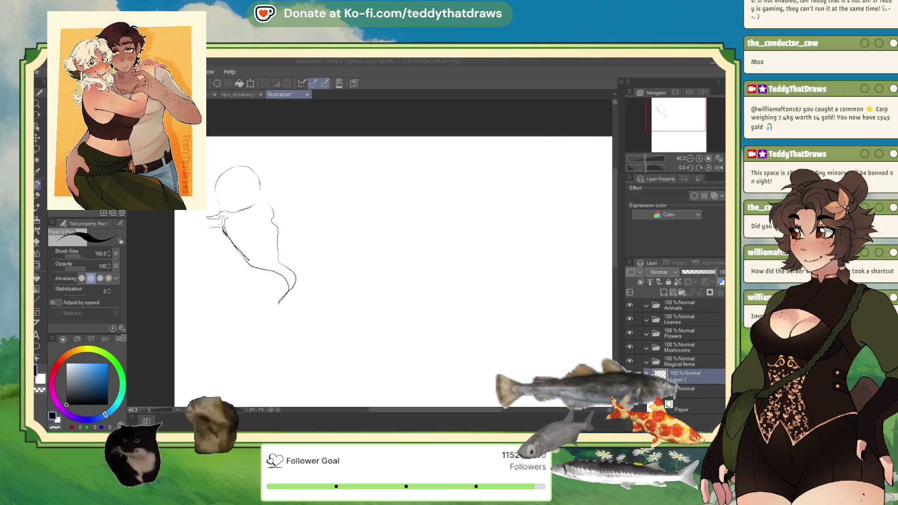
- Extend the lower tail curves, retrace the head top, and erase stray marks left of the sketch
left_click_drag(277, 315, 296, 280)
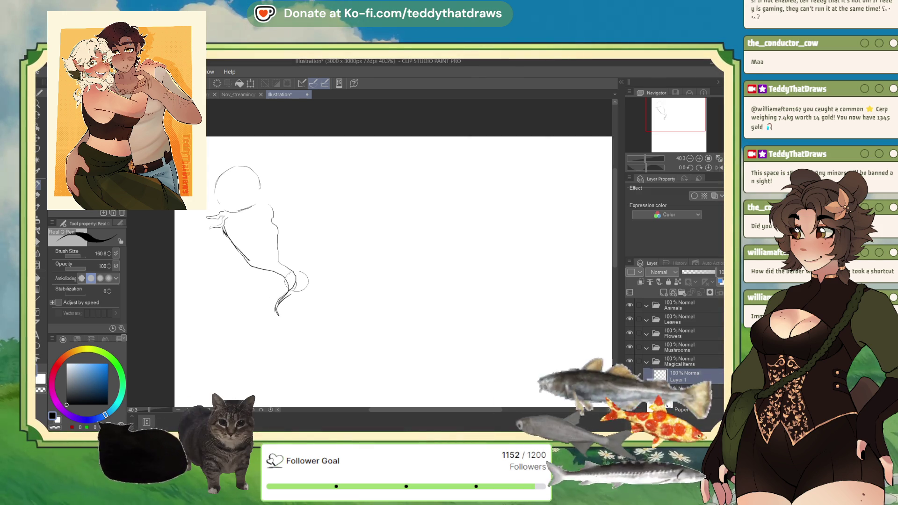
mouse_move(241, 256)
left_mouse_down()
mouse_move(269, 277)
mouse_move(299, 273)
mouse_move(289, 293)
left_mouse_up()
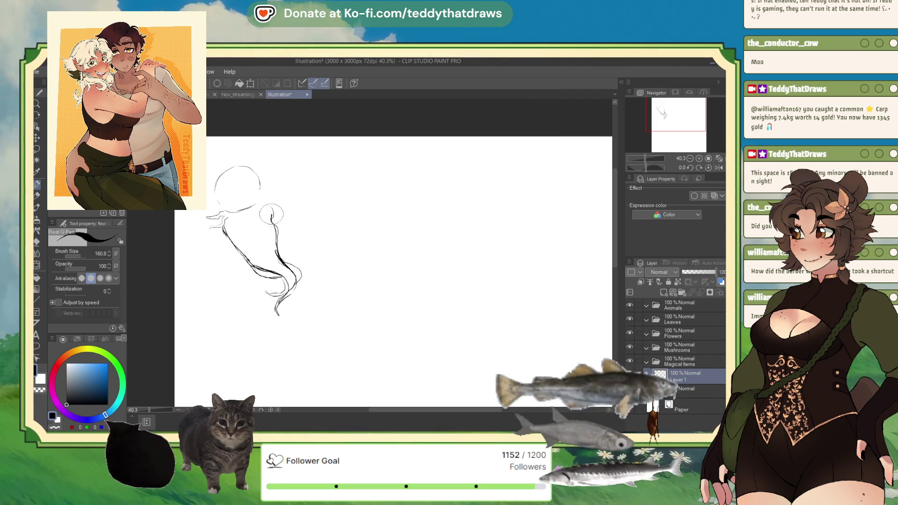
mouse_move(273, 213)
left_mouse_down()
mouse_move(260, 184)
mouse_move(219, 178)
mouse_move(216, 206)
left_mouse_up()
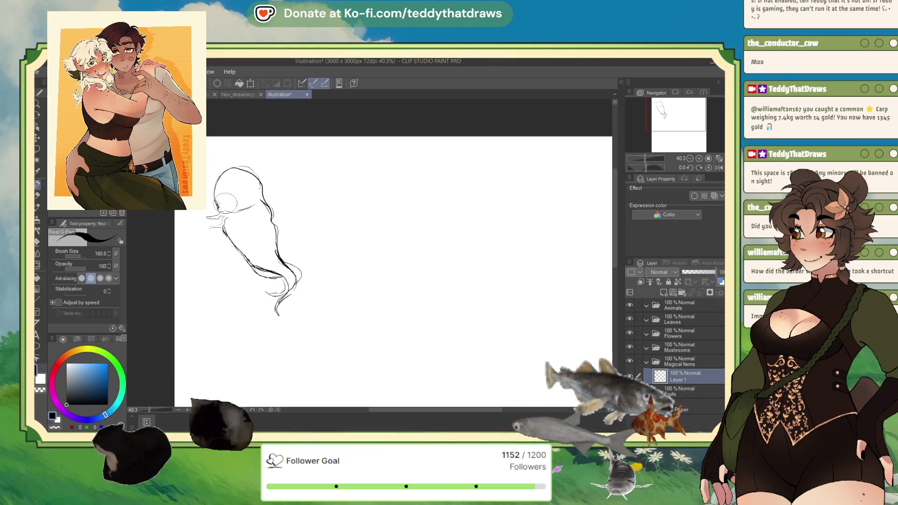
left_click(58, 428)
left_click_drag(236, 219, 213, 223)
left_click(52, 416)
left_click_drag(217, 201, 224, 232)
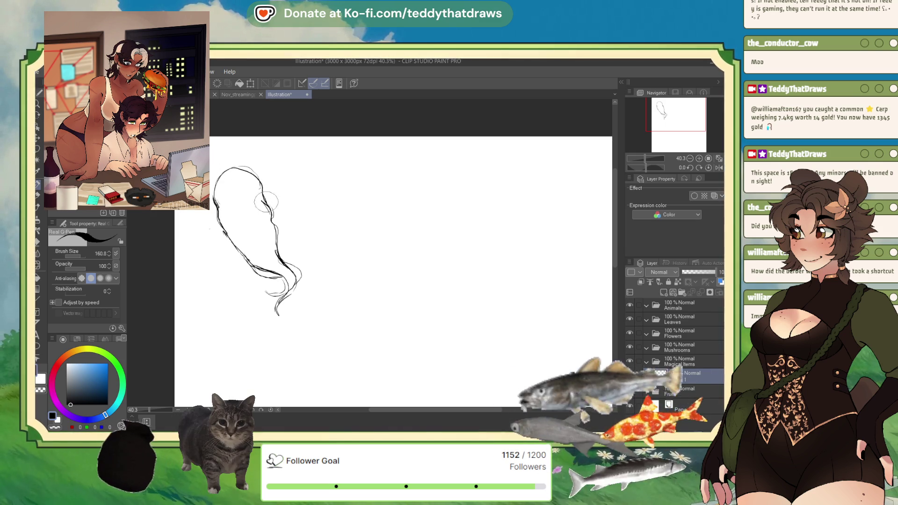
- Erase stray strokes on the right and lower-left outlines, then darken the lines at the lower end
left_click(59, 429)
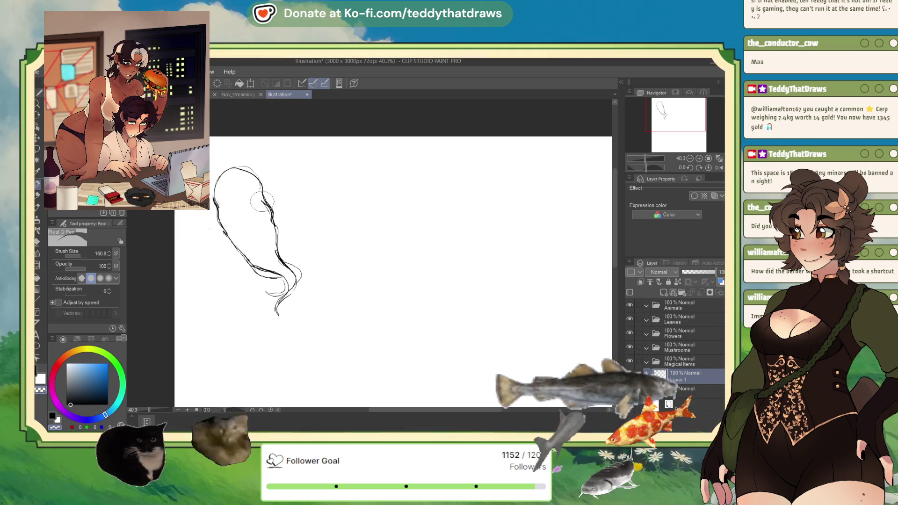
left_click_drag(273, 219, 277, 230)
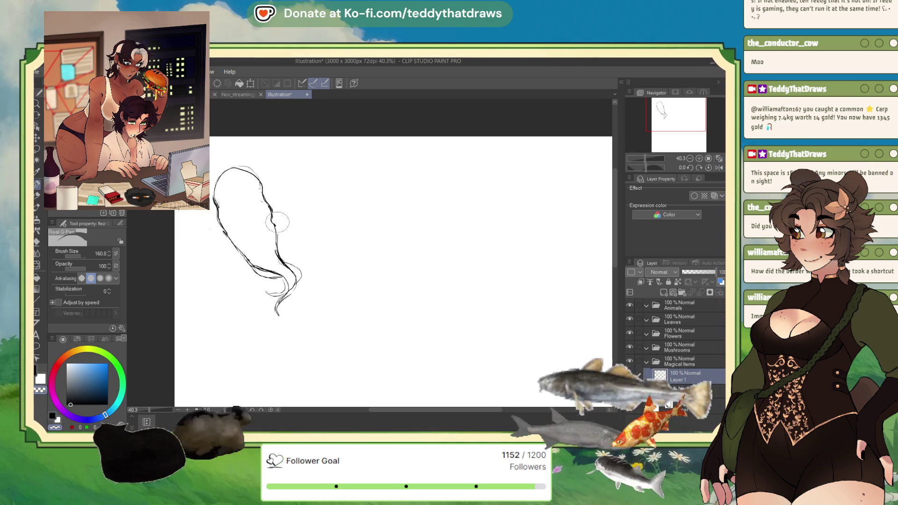
key("c")
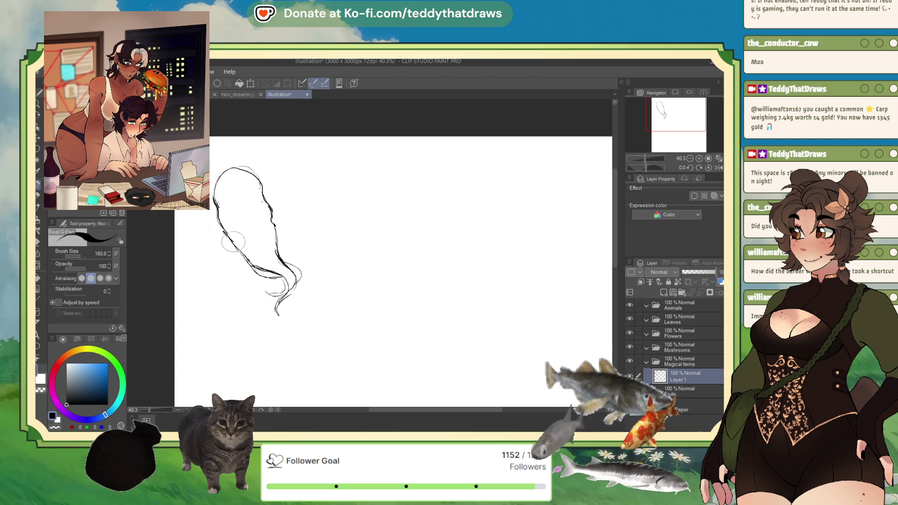
left_click(58, 428)
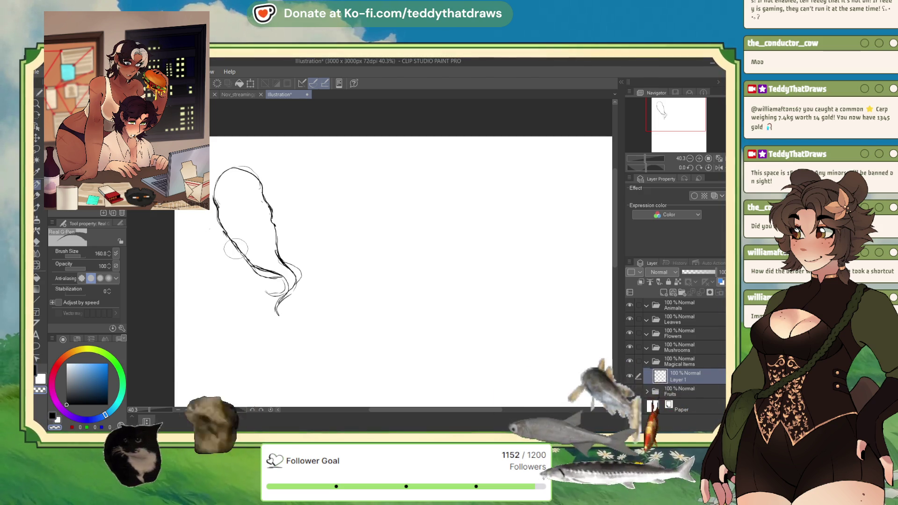
left_click_drag(246, 254, 249, 277)
key("c")
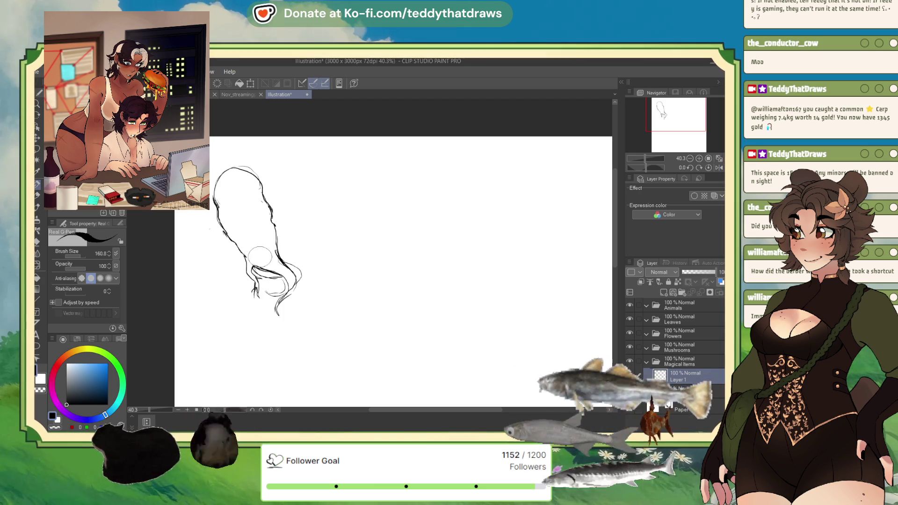
mouse_move(255, 280)
left_mouse_down()
mouse_move(269, 302)
mouse_move(281, 292)
mouse_move(267, 290)
mouse_move(278, 314)
left_mouse_up()
- Try and discard a small loop at the head, then add strokes along the right contour
key("ctrl+z")
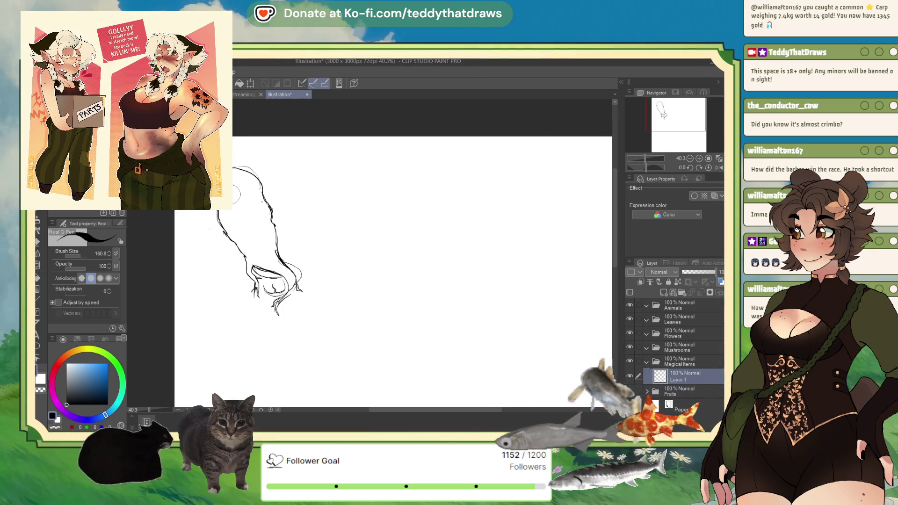
mouse_move(251, 178)
left_mouse_down()
mouse_move(234, 193)
mouse_move(248, 186)
left_mouse_up()
key("ctrl+z")
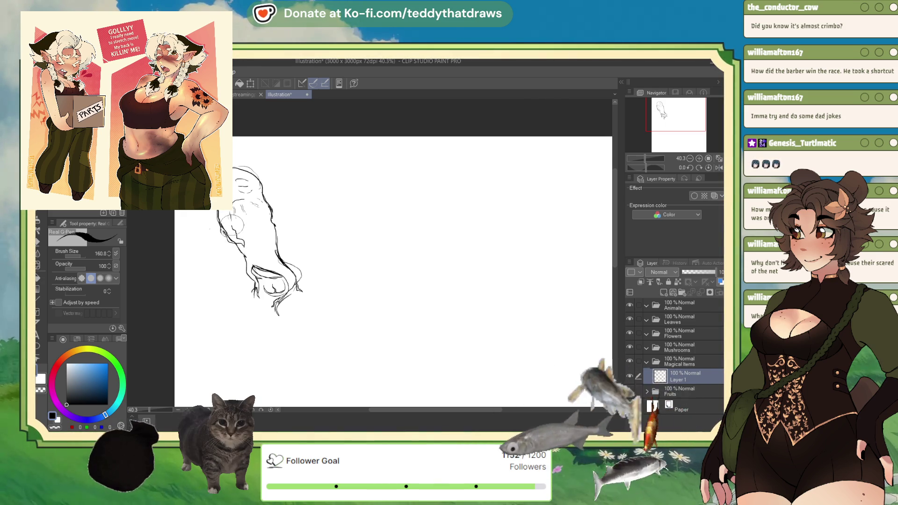
mouse_move(271, 208)
left_mouse_down()
mouse_move(265, 229)
mouse_move(276, 218)
left_mouse_up()
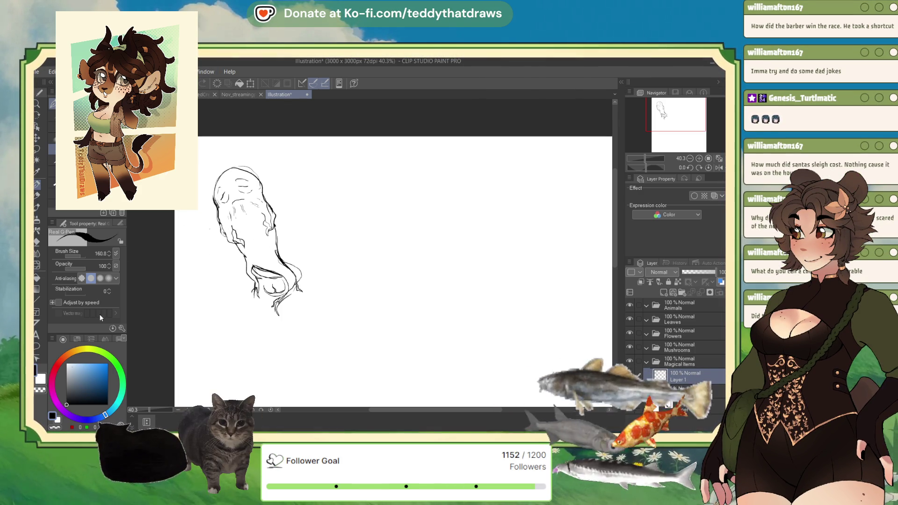
- Toggle the colour to white and back to black, and add short texture lines inside the head
key("x")
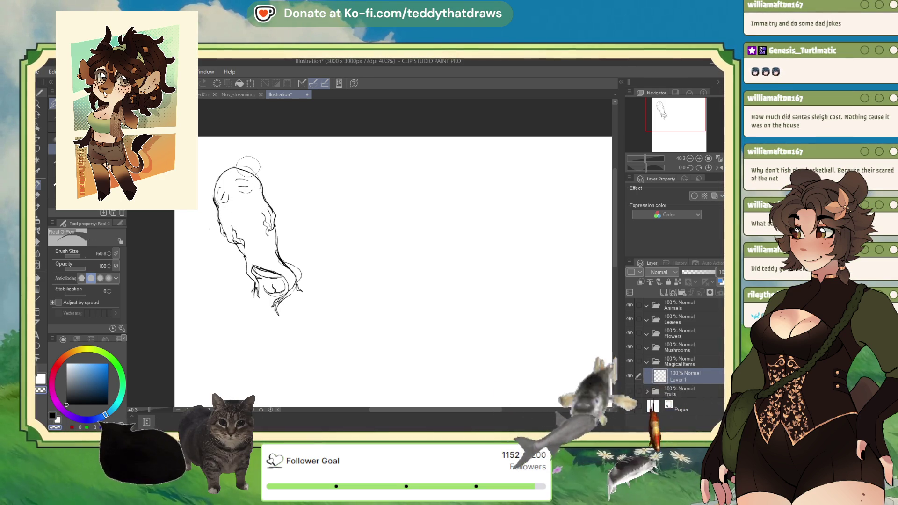
key("x")
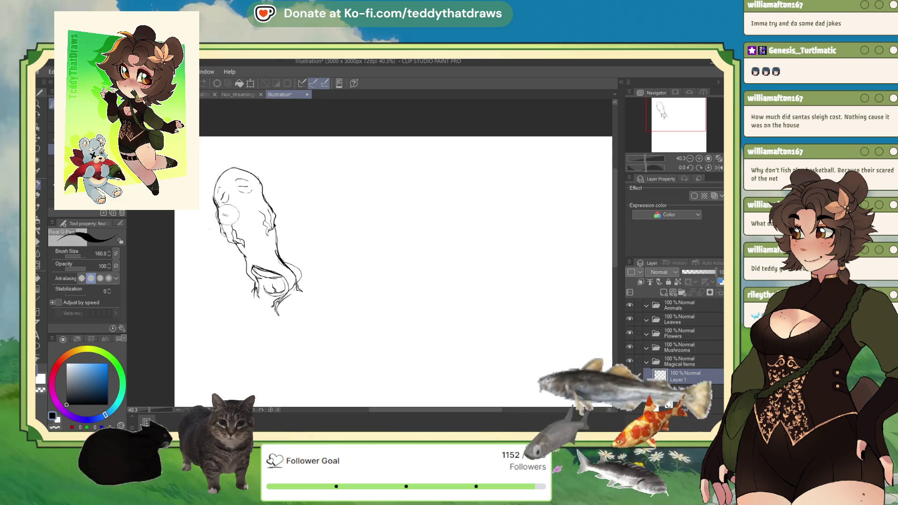
mouse_move(239, 218)
left_mouse_down()
mouse_move(249, 216)
mouse_move(253, 234)
left_mouse_up()
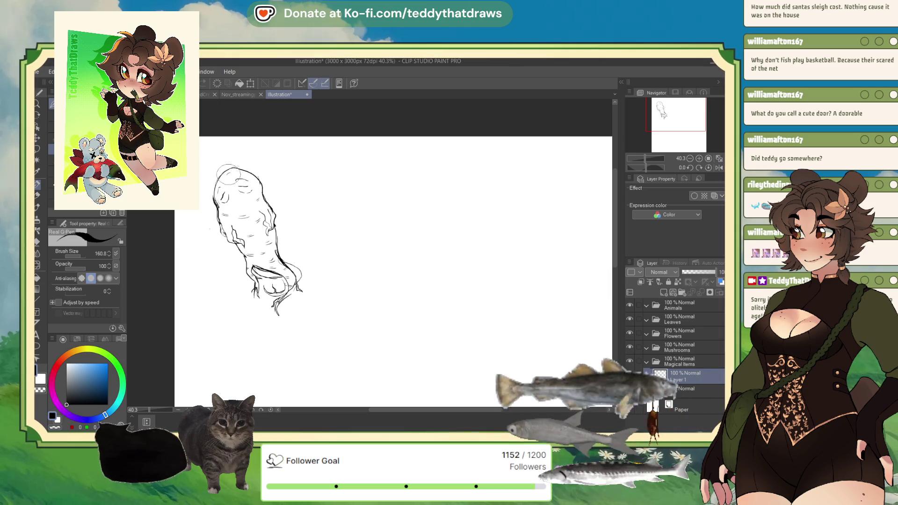
key("ctrl+t")
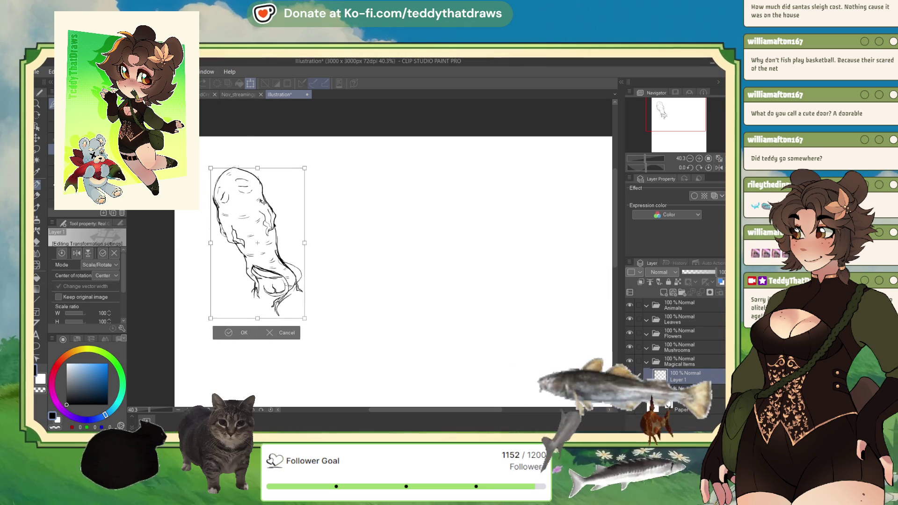
- Transform the sketch again to shift it slightly down and right, and commit
left_click(234, 332)
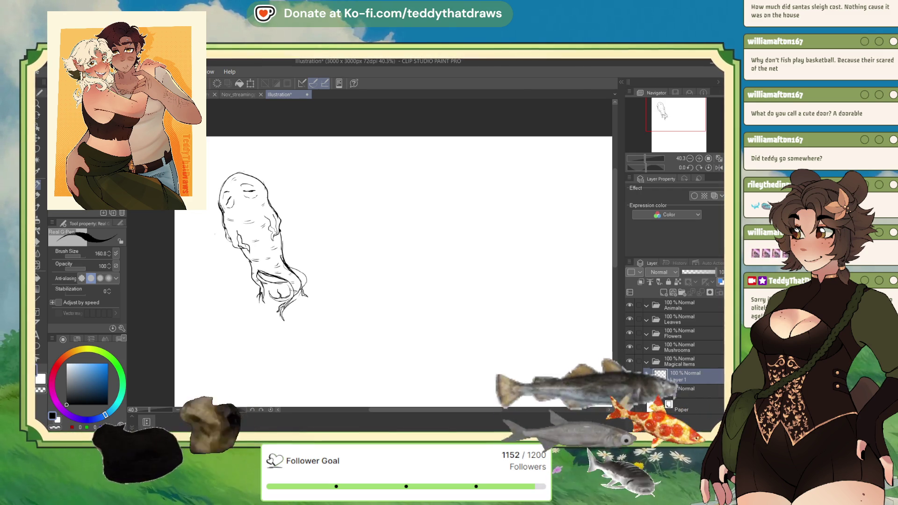
left_click(251, 83)
left_click_drag(256, 198, 260, 213)
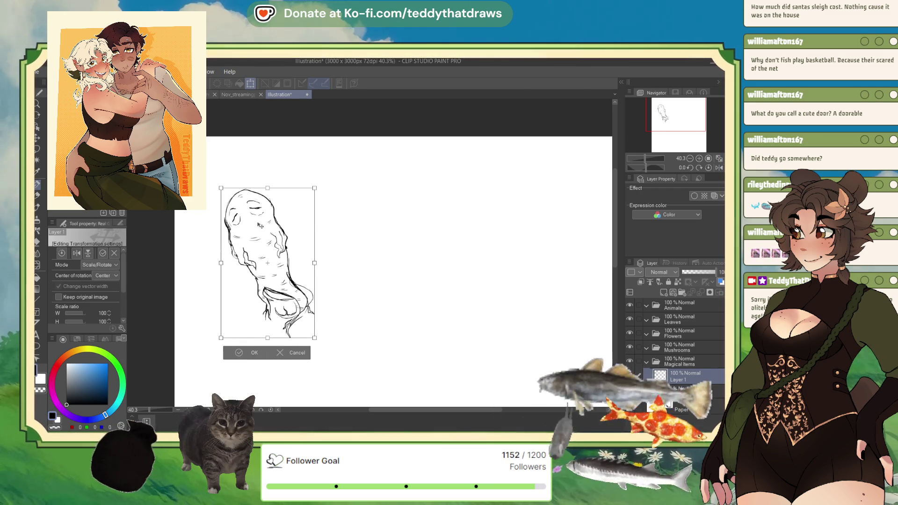
left_click(242, 353)
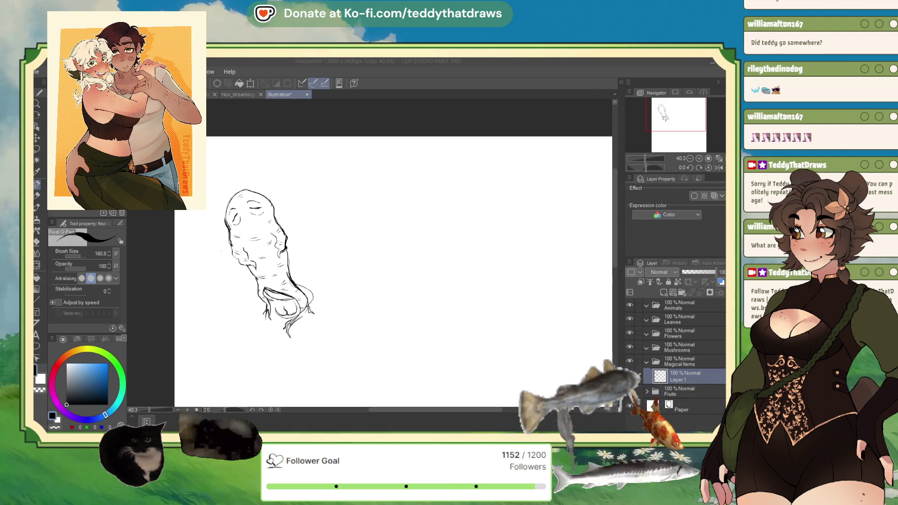
- Fill in a dark pupil on the eye and draw a curved stem with a hooked tip
left_click(248, 223)
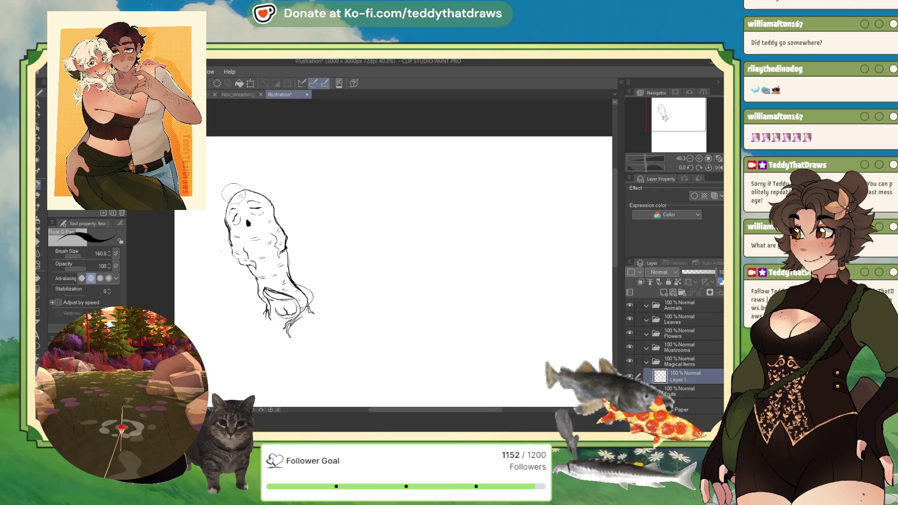
mouse_move(234, 192)
left_mouse_down()
mouse_move(218, 166)
mouse_move(229, 163)
left_mouse_up()
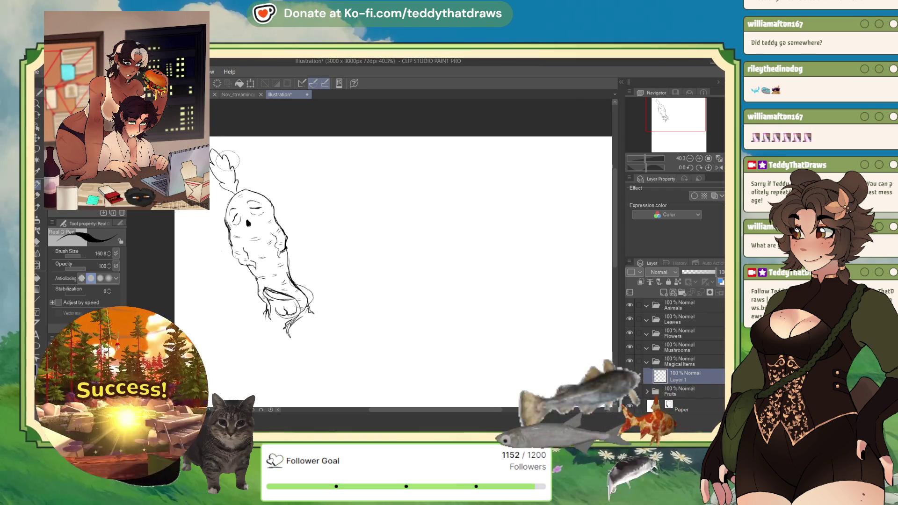
mouse_move(239, 157)
left_mouse_down()
mouse_move(246, 143)
mouse_move(256, 157)
mouse_move(247, 183)
left_mouse_up()
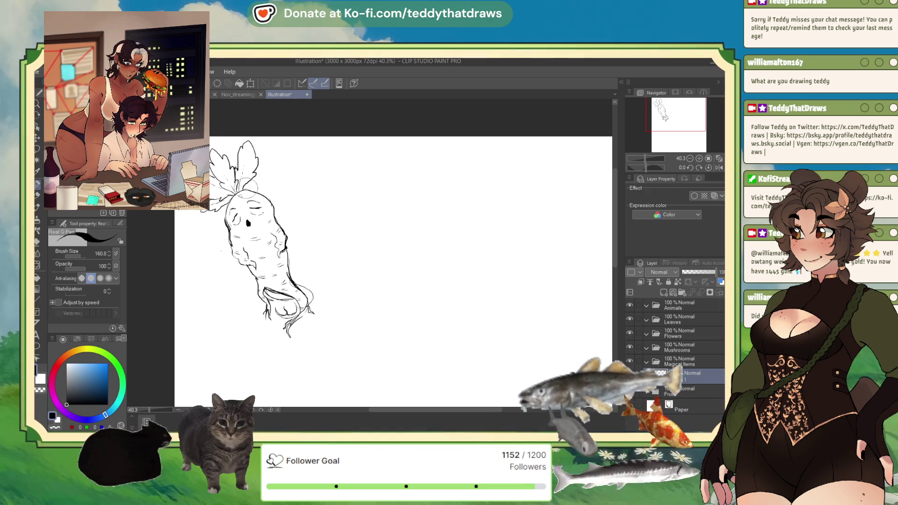
- Flip the canvas view horizontally, draw an extra leaf on the radish top, and flip back
left_click(720, 168)
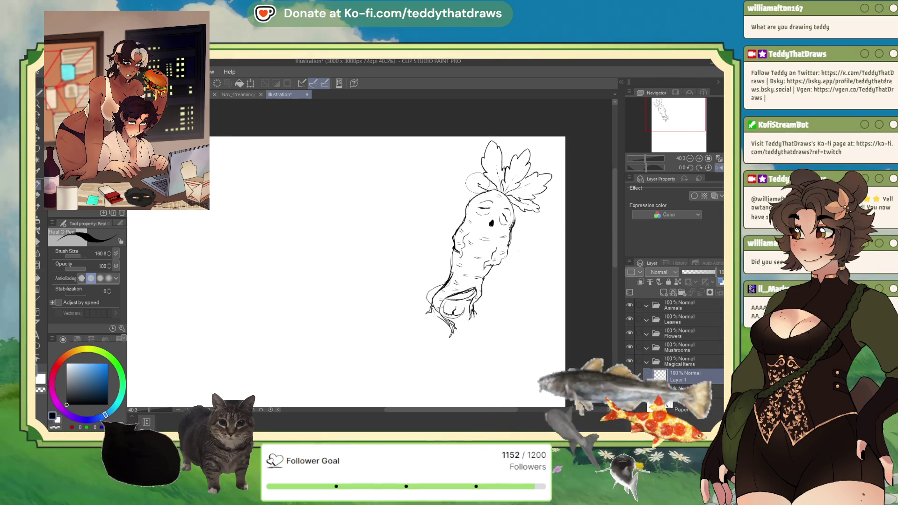
mouse_move(472, 165)
left_mouse_down()
mouse_move(482, 159)
mouse_move(470, 156)
mouse_move(468, 181)
mouse_move(487, 176)
mouse_move(500, 196)
mouse_move(499, 173)
left_mouse_up()
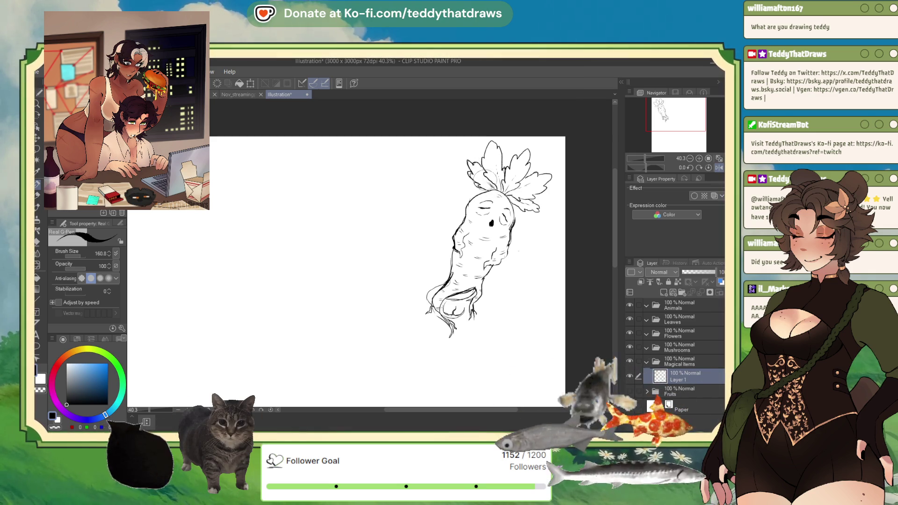
left_click(718, 168)
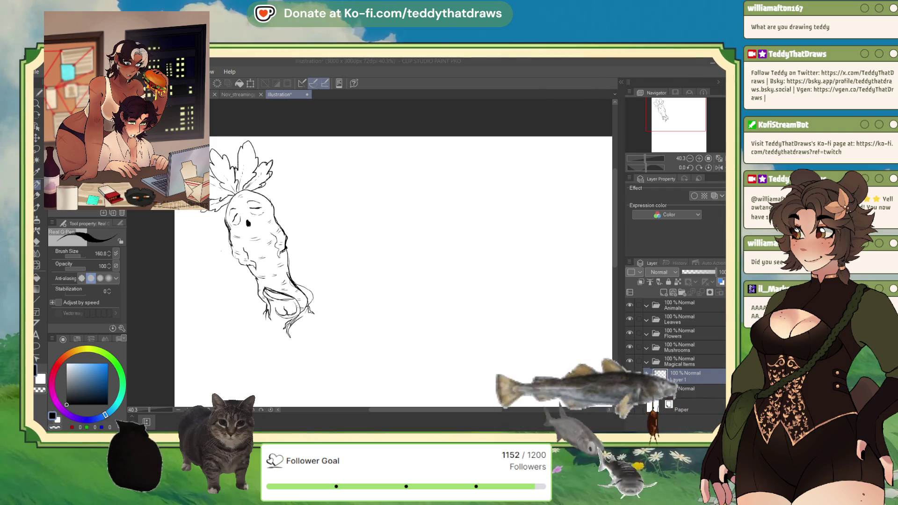
key("ctrl+t")
- Shrink the radish drawing slightly and move it up, then commit the transform
left_click_drag(248, 162, 256, 173)
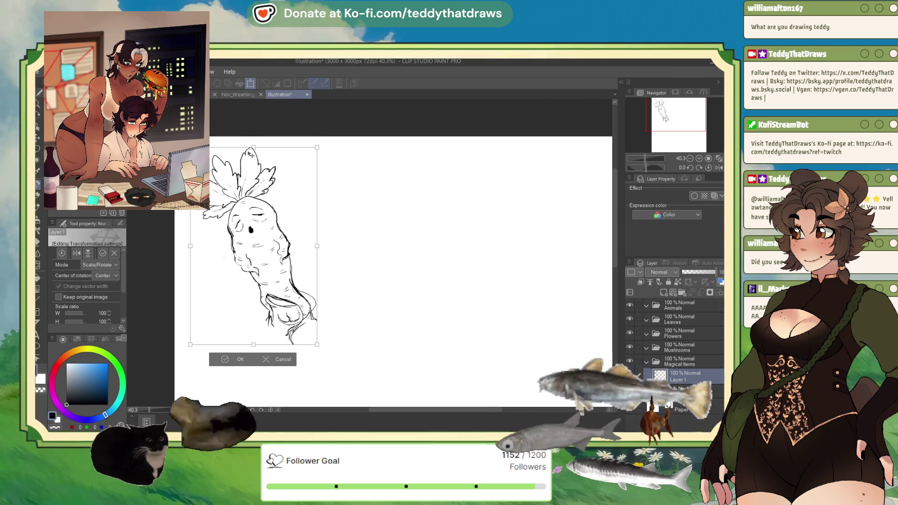
left_click_drag(263, 243, 261, 231)
left_click(225, 348)
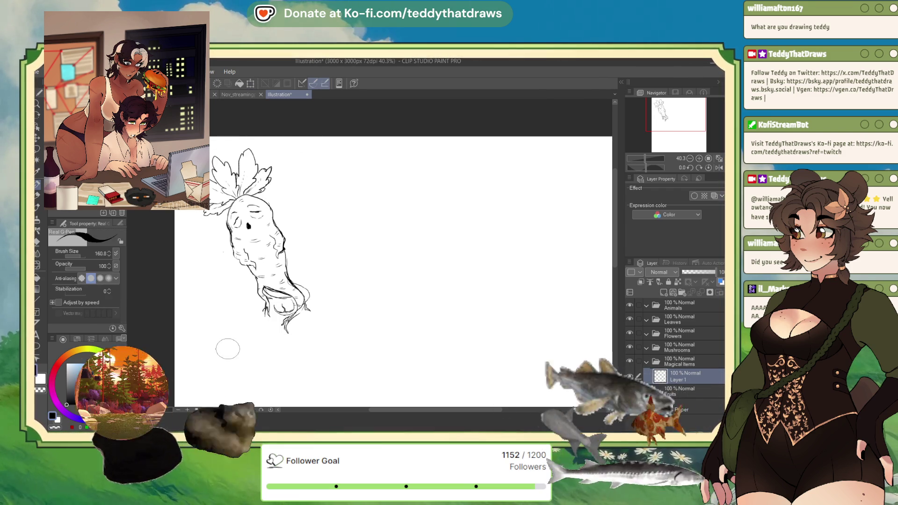
scroll(315, 209, "down", 4)
scroll(317, 259, "up", 2)
scroll(245, 174, "up", 3)
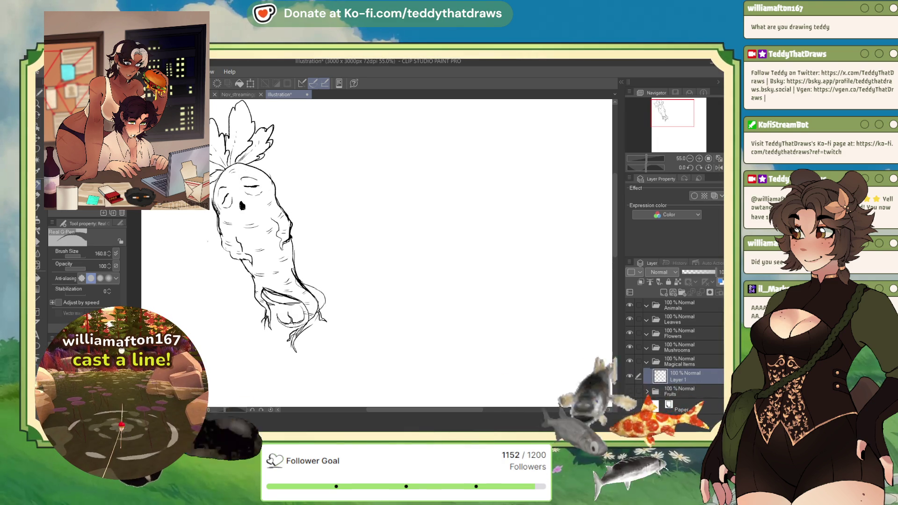
- Lasso the mandrake's lower half, shift it up and left, and return to the pen
left_click(38, 149)
mouse_move(295, 244)
left_mouse_down()
mouse_move(276, 250)
mouse_move(252, 365)
mouse_move(337, 267)
mouse_move(304, 241)
left_mouse_up()
left_click(320, 389)
left_click_drag(310, 331, 300, 317)
left_click(249, 377)
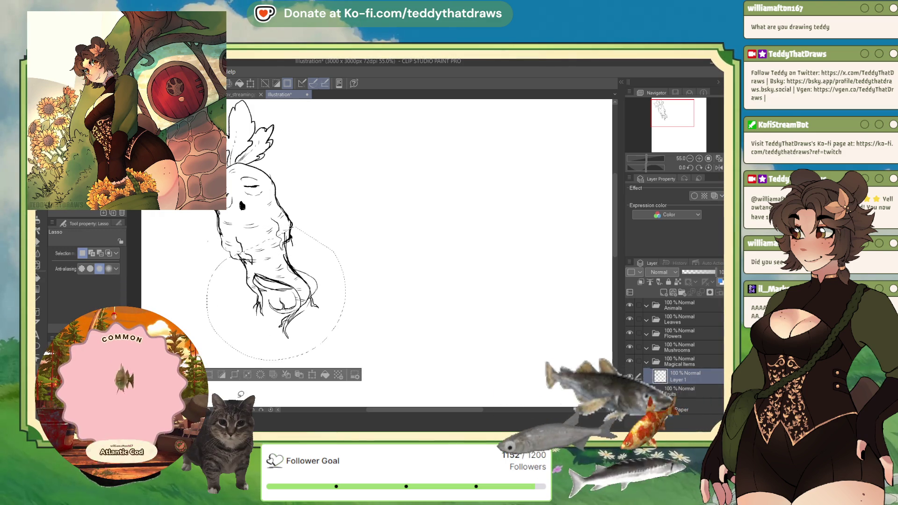
key("p")
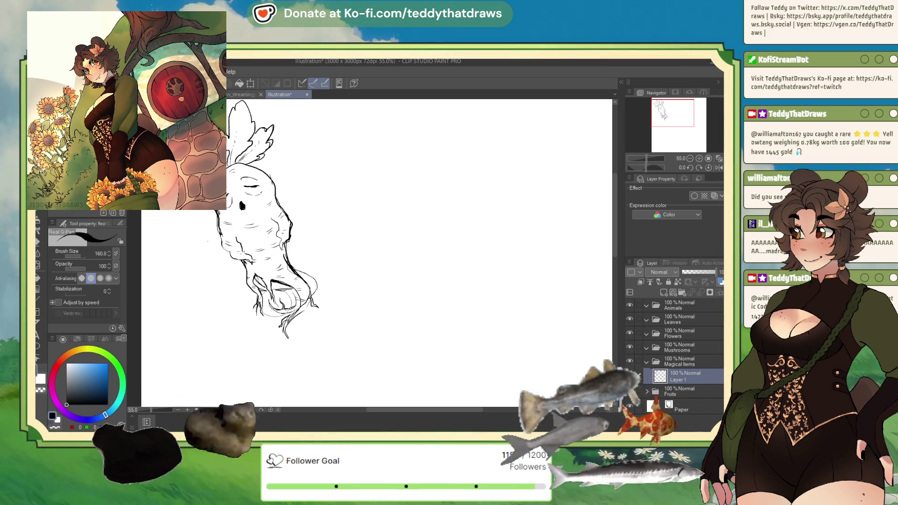
- Erase stray root lines with the transparent colour and rename Layer 1 to Madrake
left_click(58, 420)
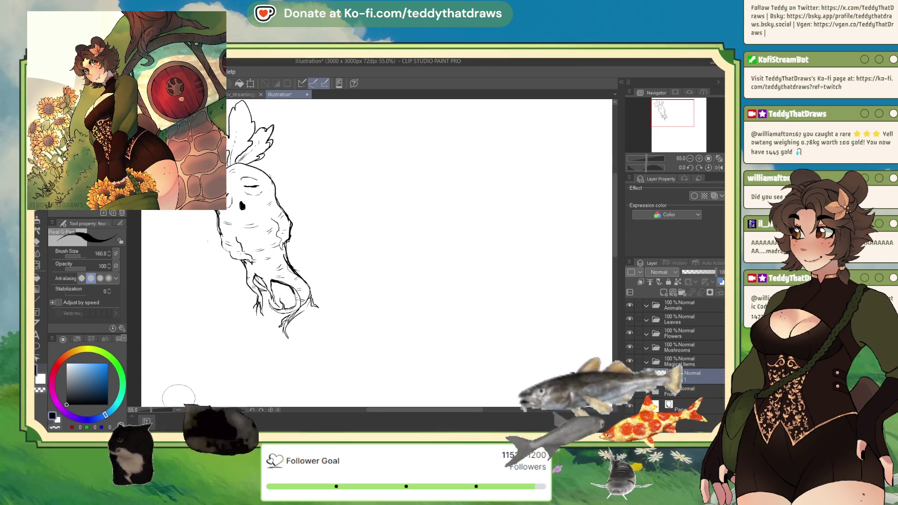
scroll(361, 286, "down", 4)
scroll(408, 218, "up", 1)
type("Madrake")
key("Return")
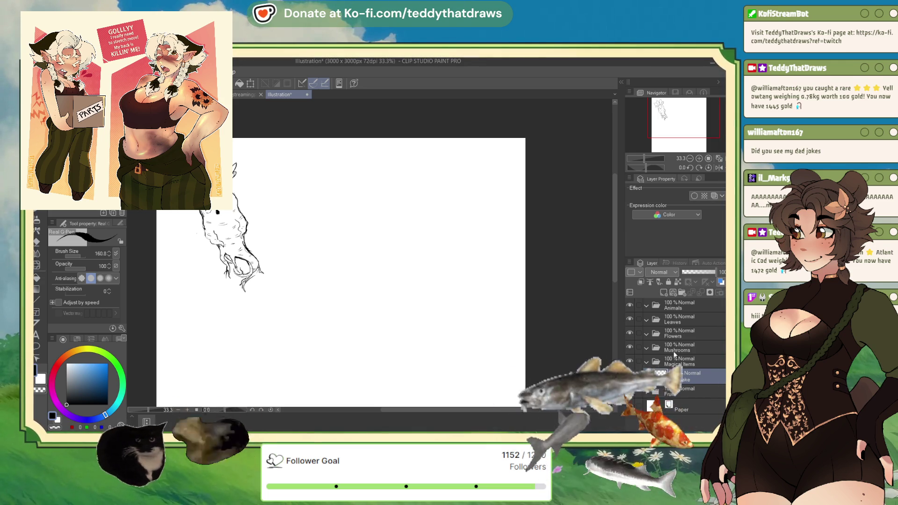
left_click(664, 293)
type("Magic Apple")
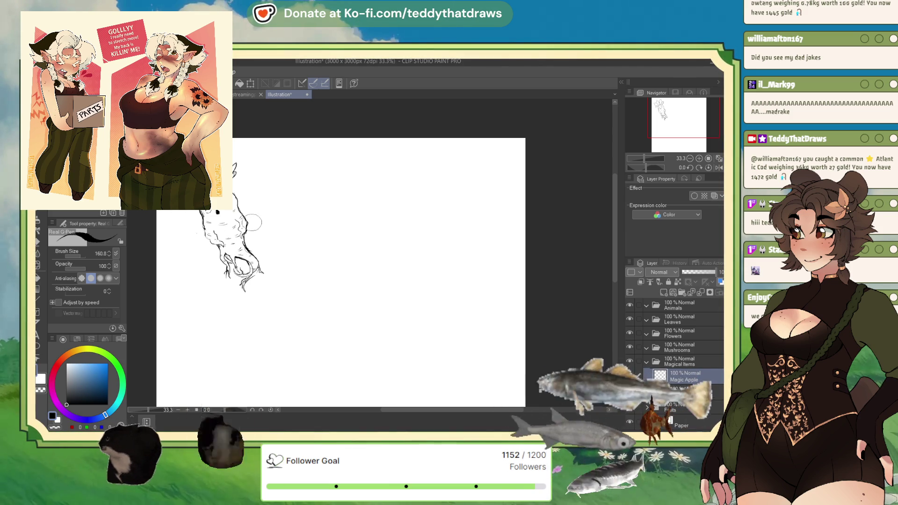
- Sketch a heart-shaped outline beside the mandrake, then delete it
mouse_move(308, 190)
left_mouse_down()
mouse_move(283, 206)
mouse_move(307, 234)
mouse_move(331, 234)
mouse_move(351, 206)
mouse_move(345, 184)
left_mouse_up()
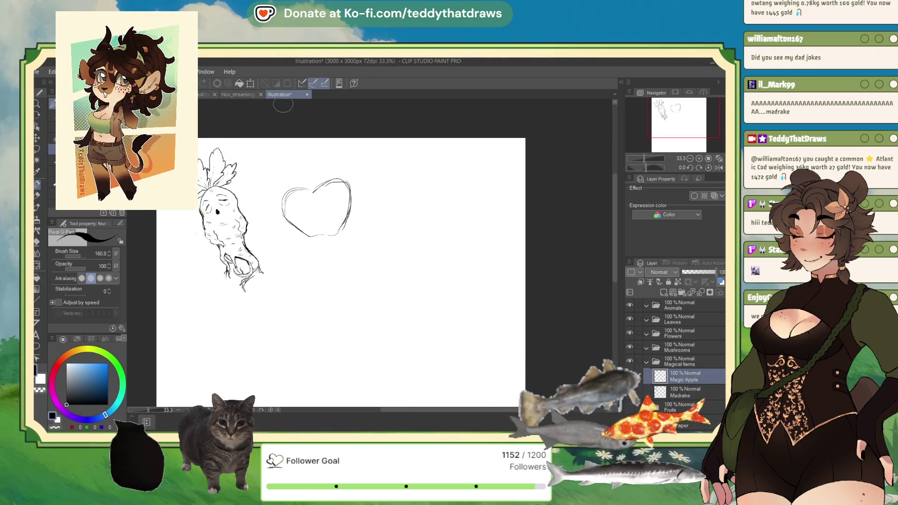
key("Delete")
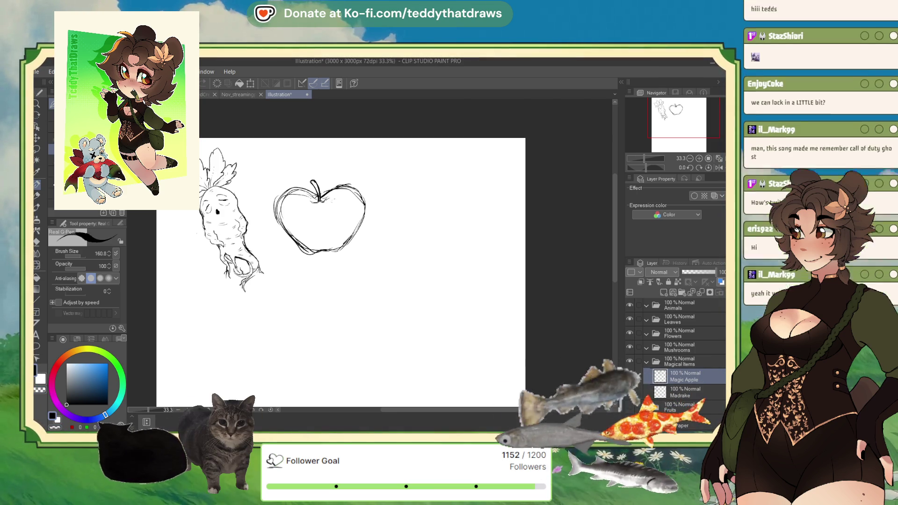
- Select the Liquify tool to warp the heart-shaped apple outline
left_click(37, 265)
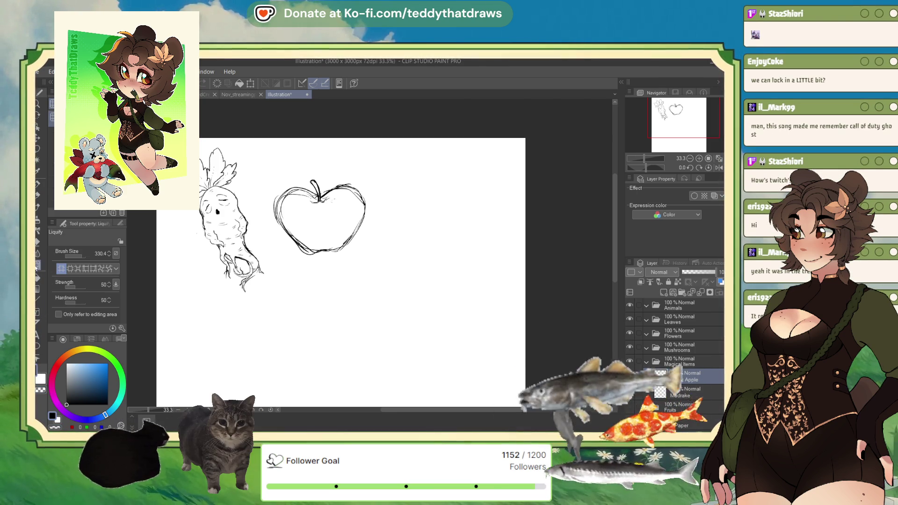
- Enlarge the Liquify brush, push the apple outline slightly right, then thicken its lower-left outline with the pen
left_click_drag(82, 256, 88, 257)
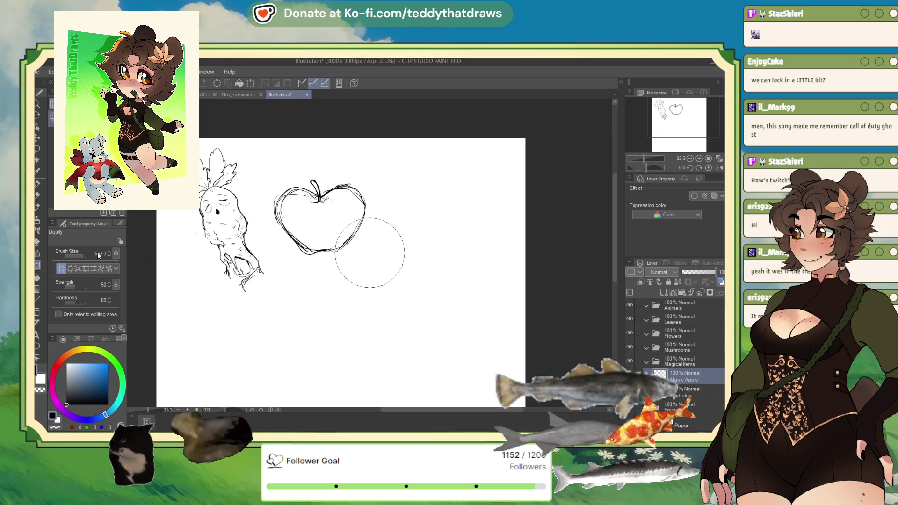
left_click_drag(83, 257, 85, 256)
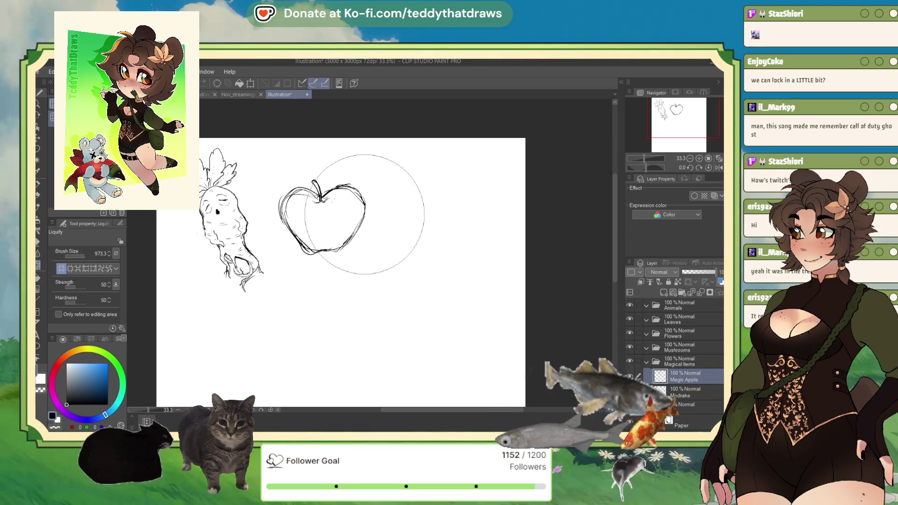
left_click(254, 84)
left_click_drag(323, 220, 328, 221)
left_click(300, 267)
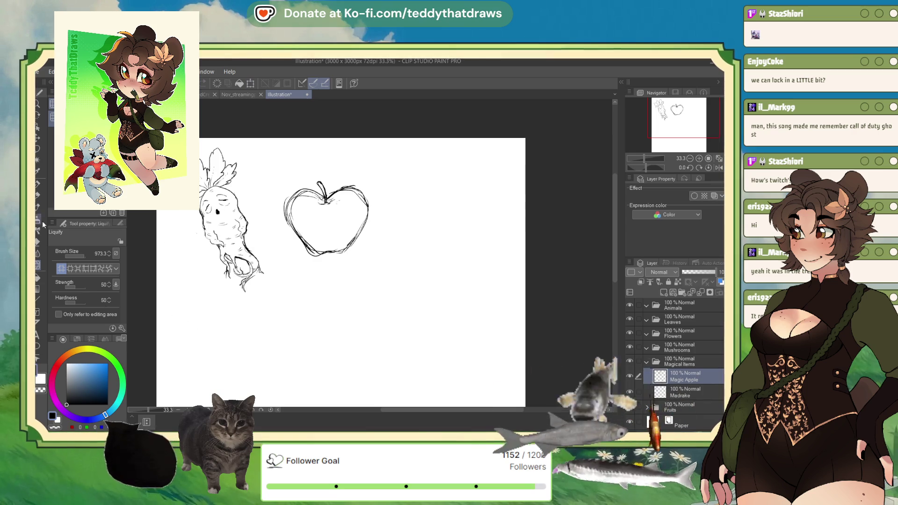
left_click(37, 184)
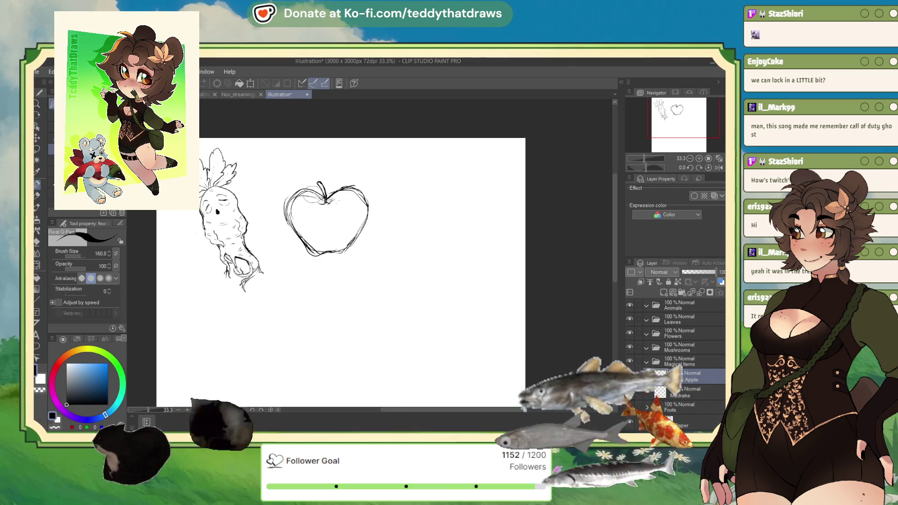
left_click_drag(294, 225, 337, 261)
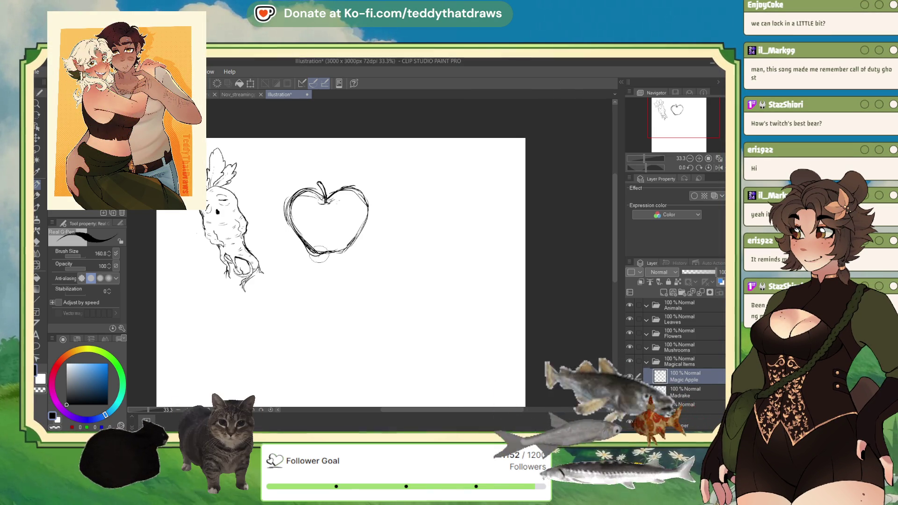
- Add a small oval at the apple's bottom and replace the erased stem with a new stem loop
mouse_move(316, 257)
left_mouse_down()
mouse_move(351, 256)
mouse_move(325, 262)
left_mouse_up()
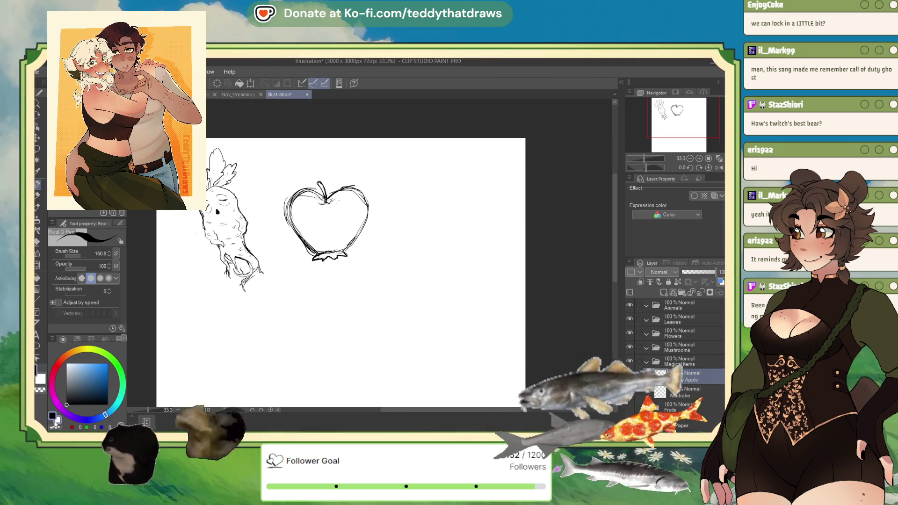
key("c")
mouse_move(324, 178)
left_mouse_down()
mouse_move(319, 197)
mouse_move(322, 188)
left_mouse_up()
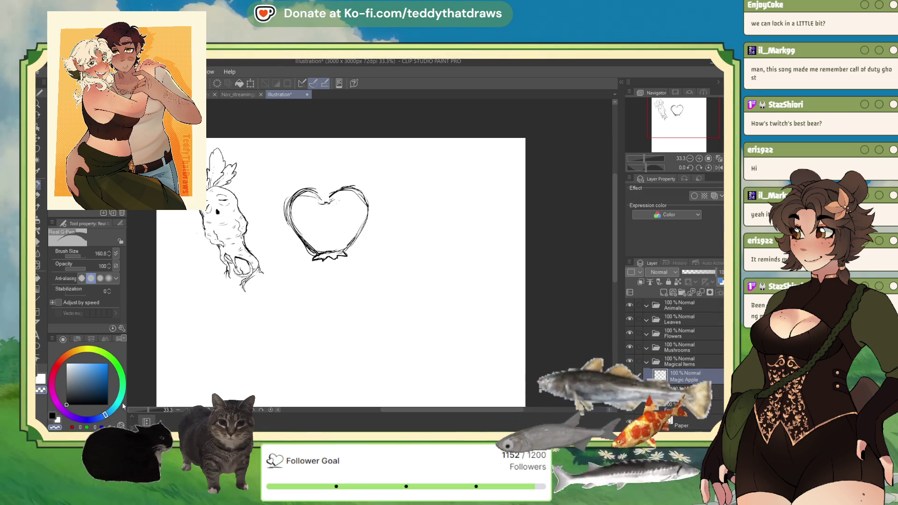
key("c")
mouse_move(327, 201)
left_mouse_down()
mouse_move(319, 175)
mouse_move(338, 182)
mouse_move(338, 200)
mouse_move(312, 183)
left_mouse_up()
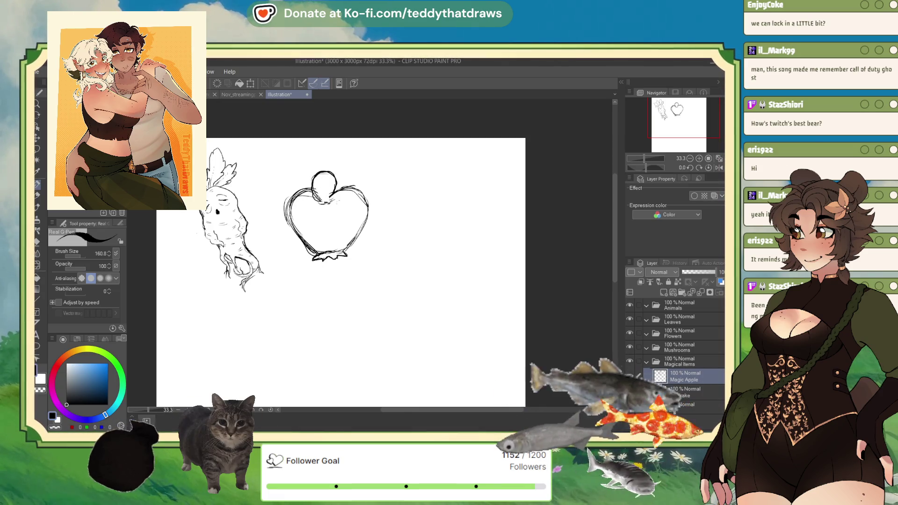
left_click_drag(336, 190, 316, 181)
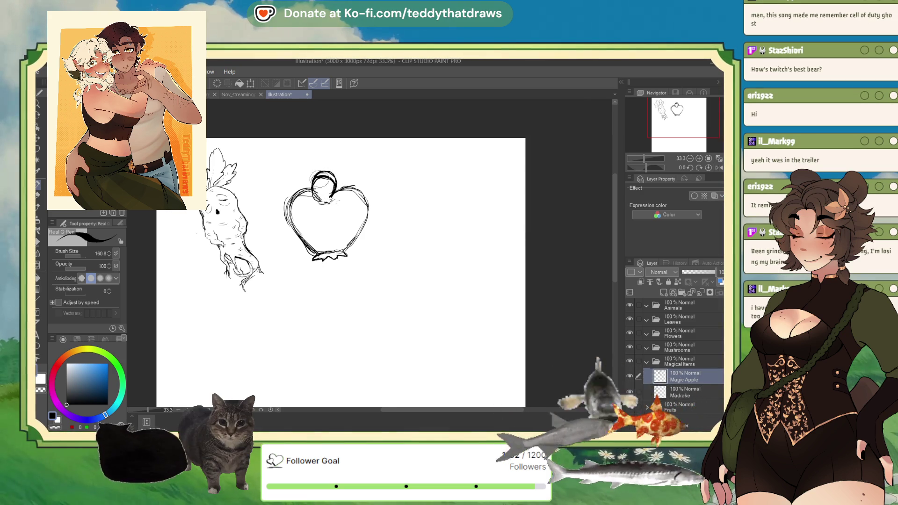
key("ctrl+z")
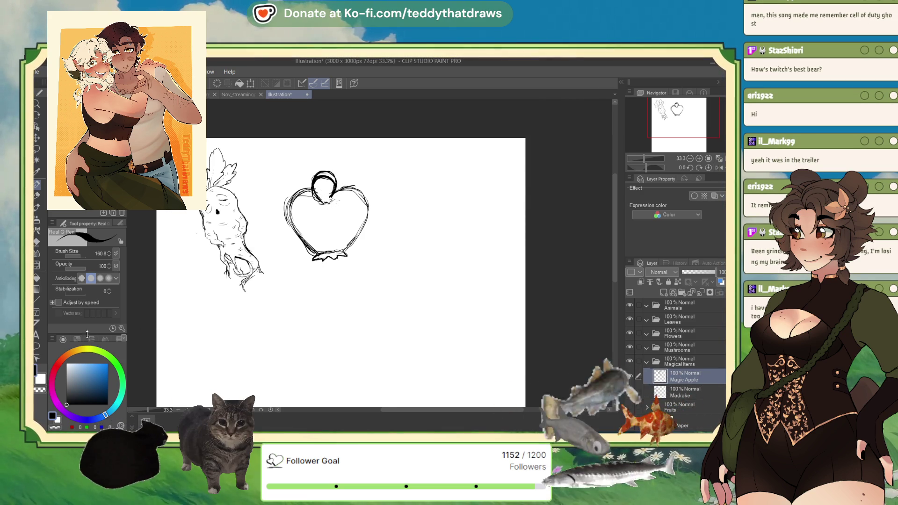
- Refine the apple's top loop and draw a V-shaped line inside the apple
left_click(56, 427)
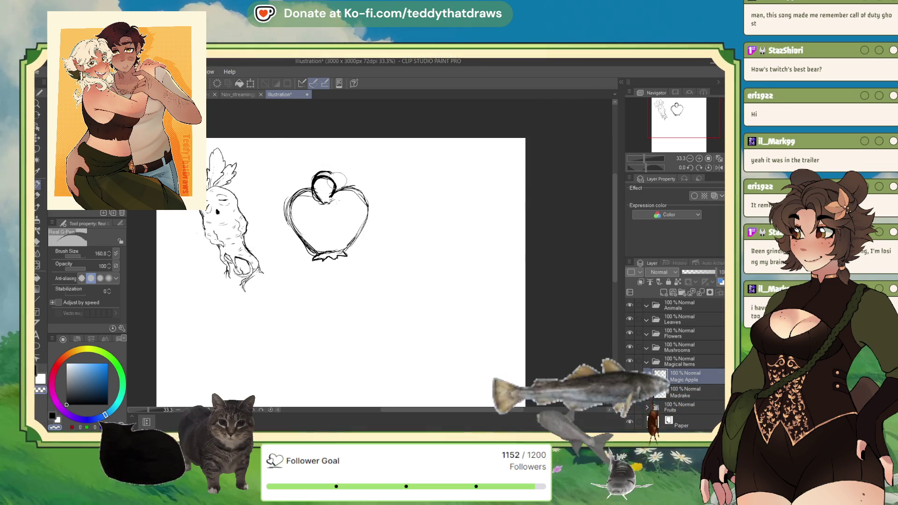
mouse_move(327, 170)
left_mouse_down()
mouse_move(335, 187)
mouse_move(312, 185)
left_mouse_up()
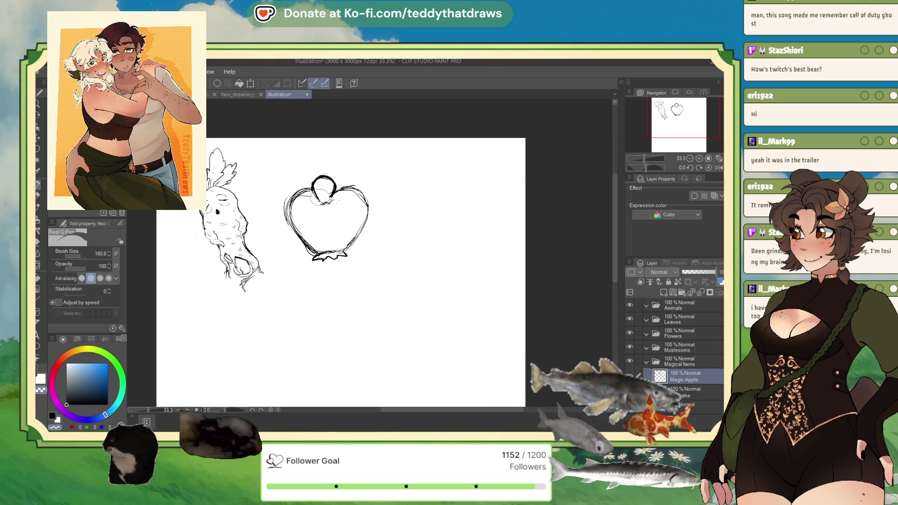
key("x")
mouse_move(314, 206)
left_mouse_down()
mouse_move(322, 227)
mouse_move(335, 208)
left_mouse_up()
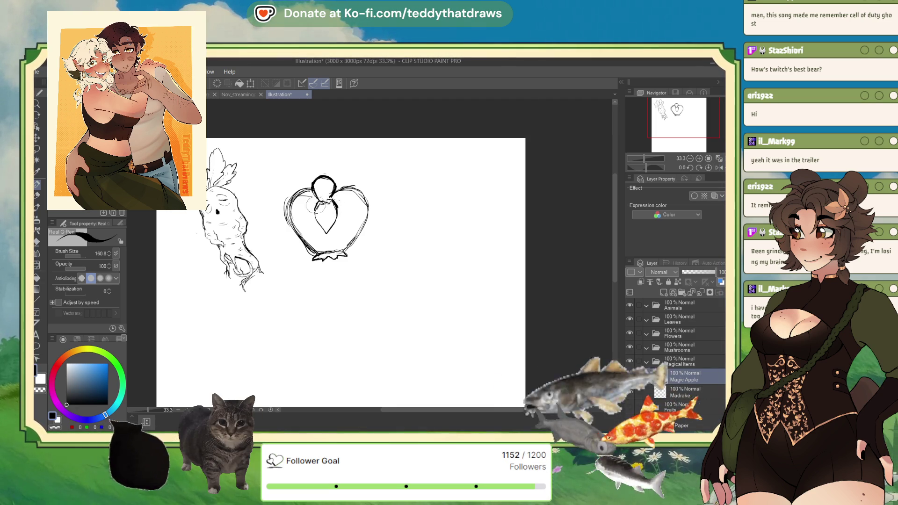
left_click(57, 428)
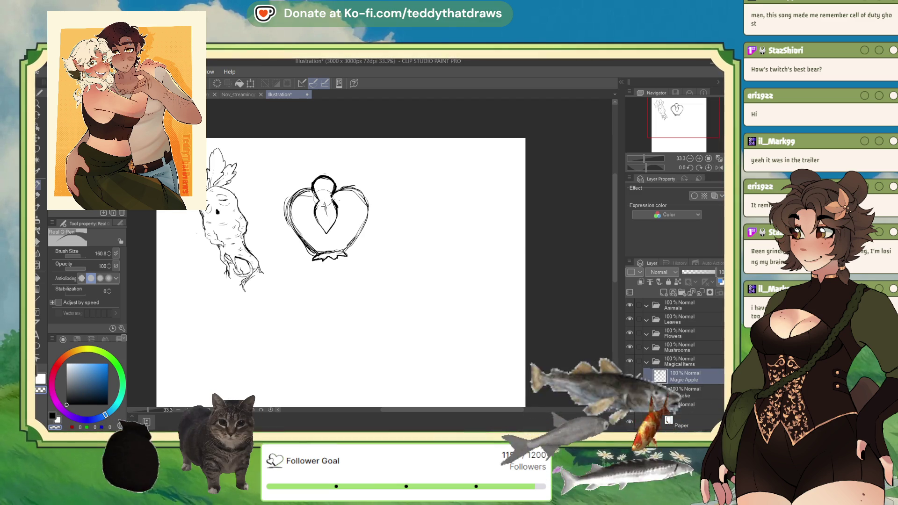
left_click(52, 416)
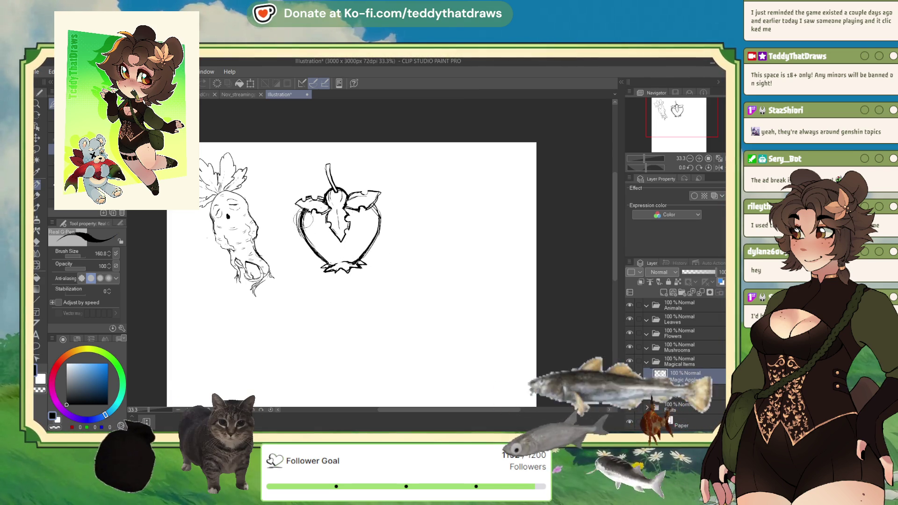
- Erase stray leaf lines, ink the spot where the heart's leaves meet, and pick near-black
key("c")
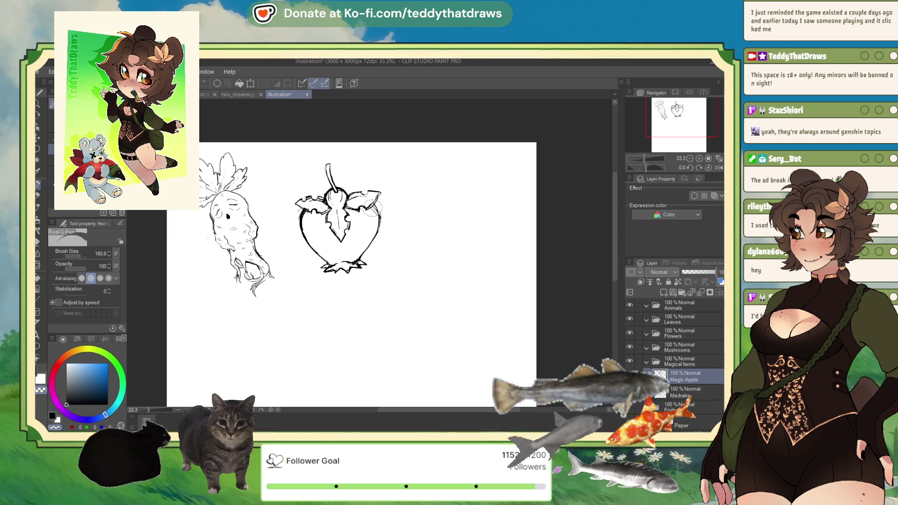
key("x")
left_click_drag(327, 204, 349, 200)
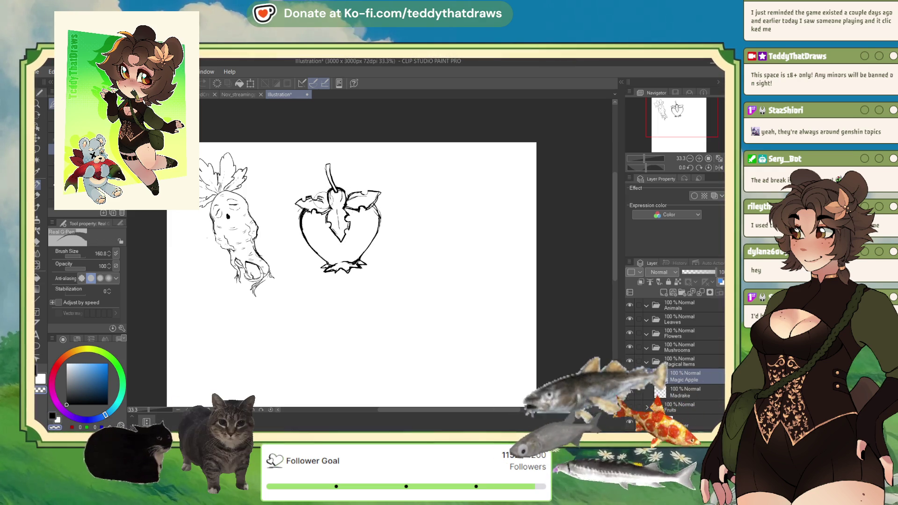
left_click(69, 403)
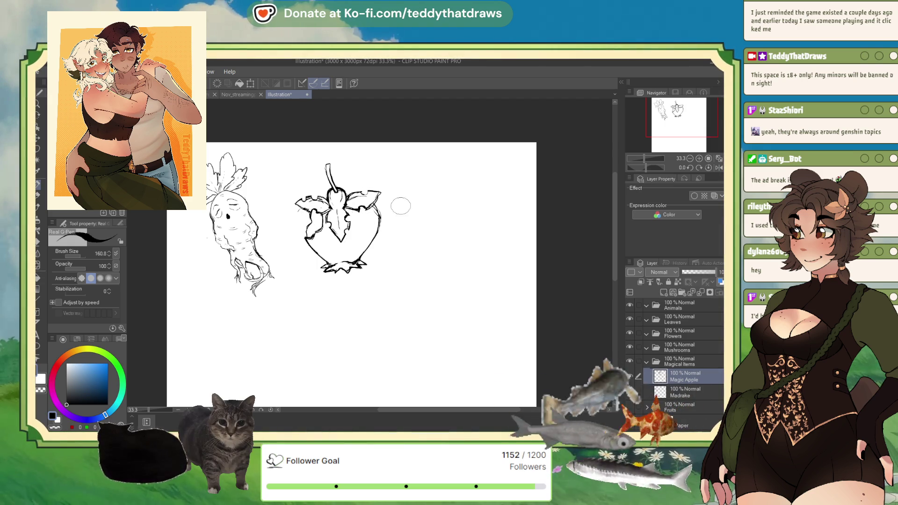
- Rotate the heart-shaped apple slightly clockwise with Scale/Rotate and confirm
left_click(251, 83)
mouse_move(406, 174)
left_mouse_down()
mouse_move(398, 186)
mouse_move(406, 201)
left_mouse_up()
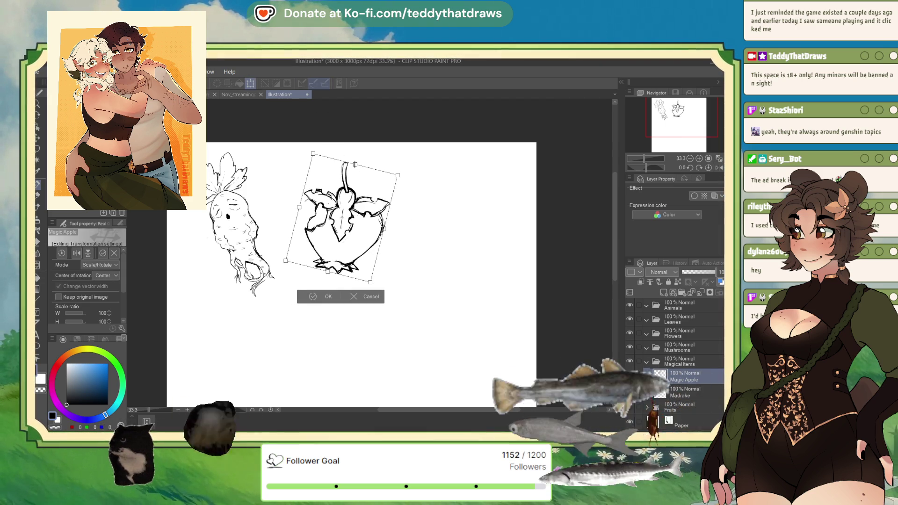
left_click(314, 297)
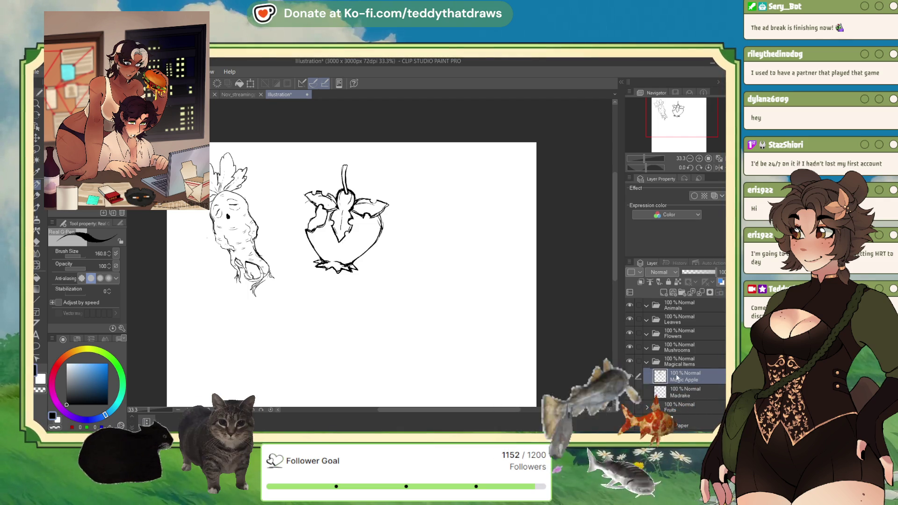
- Add a new layer above Magic Apple and reselect the Magic Apple layer
key("ctrl+shift+n")
type("Moon Fruit")
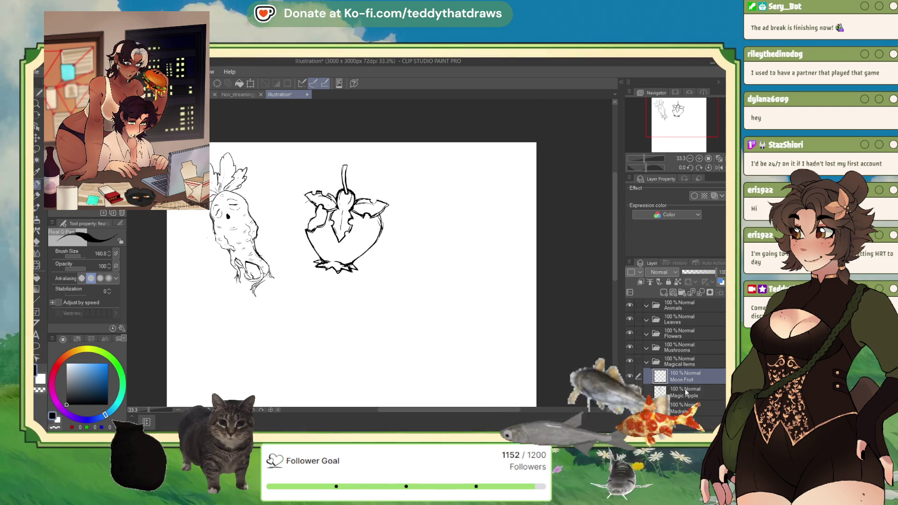
key("alt+bracketleft")
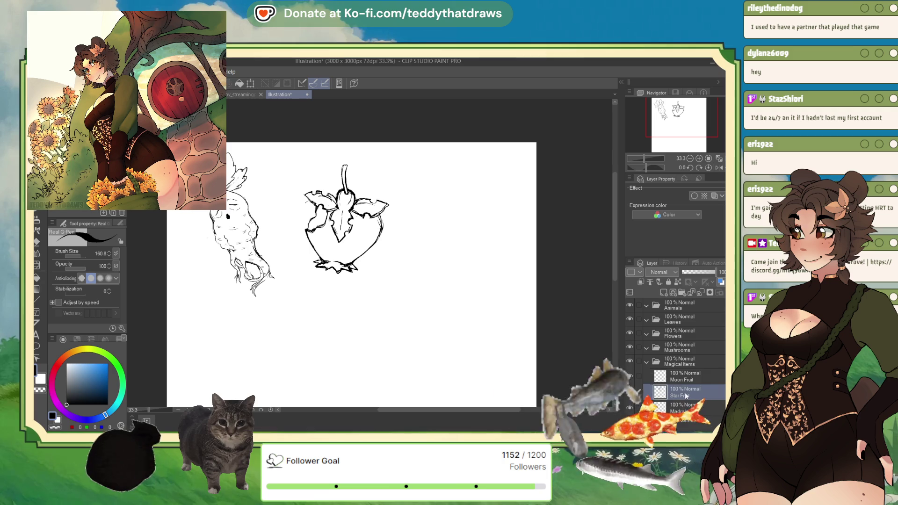
- Add a new empty layer and make Moon Fruit the active drawing layer
left_click(683, 377)
left_click(664, 292)
left_click(675, 390)
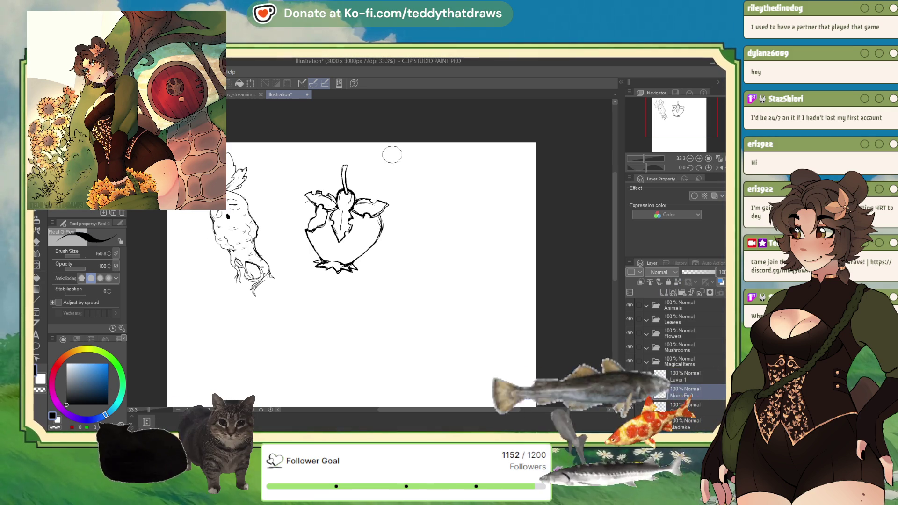
- Draw the crescent moon's outer curve right of the heart fruit, extending it down and up
mouse_move(428, 185)
left_mouse_down()
mouse_move(415, 231)
mouse_move(454, 258)
left_mouse_up()
left_click_drag(423, 192, 461, 256)
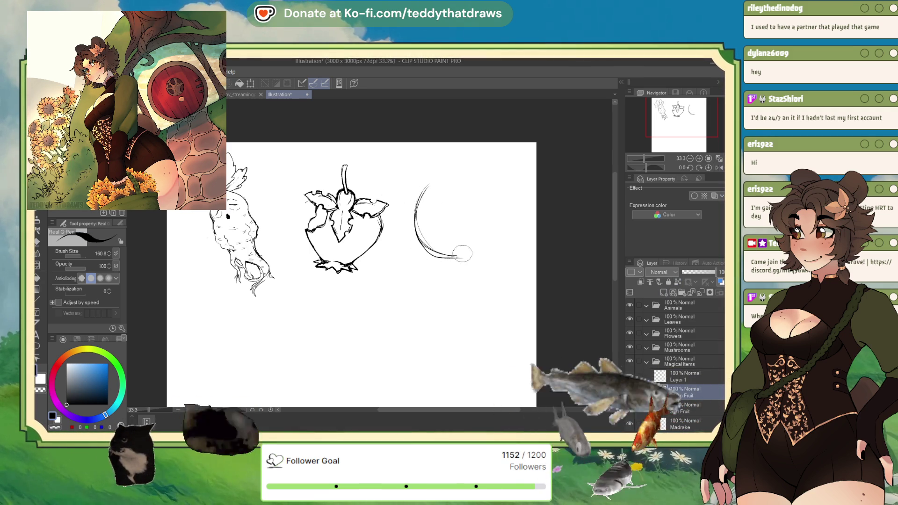
mouse_move(425, 192)
left_mouse_down()
mouse_move(445, 177)
mouse_move(461, 239)
mouse_move(482, 243)
mouse_move(412, 220)
mouse_move(459, 177)
mouse_move(424, 197)
mouse_move(412, 234)
mouse_move(476, 247)
left_mouse_up()
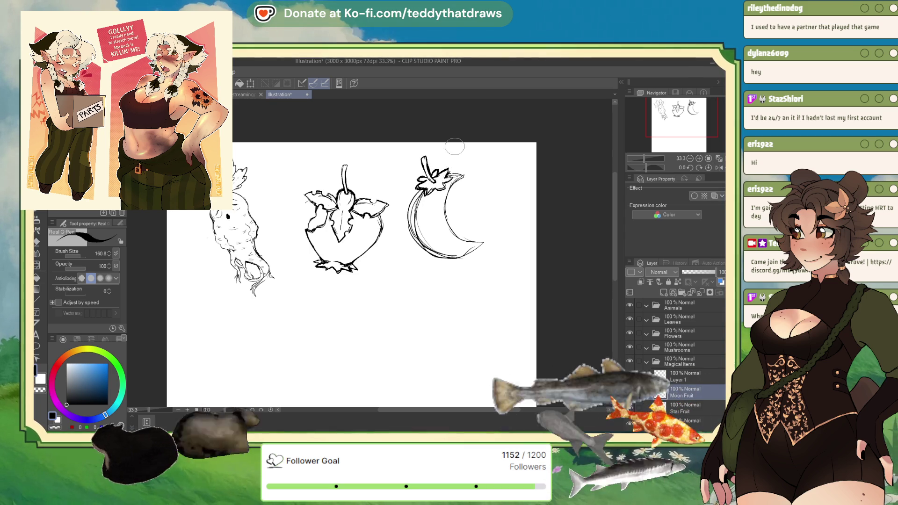
- Transform the moon fruit to nudge it slightly right and down, then confirm
scroll(455, 147, "down", 3)
scroll(455, 147, "up", 1)
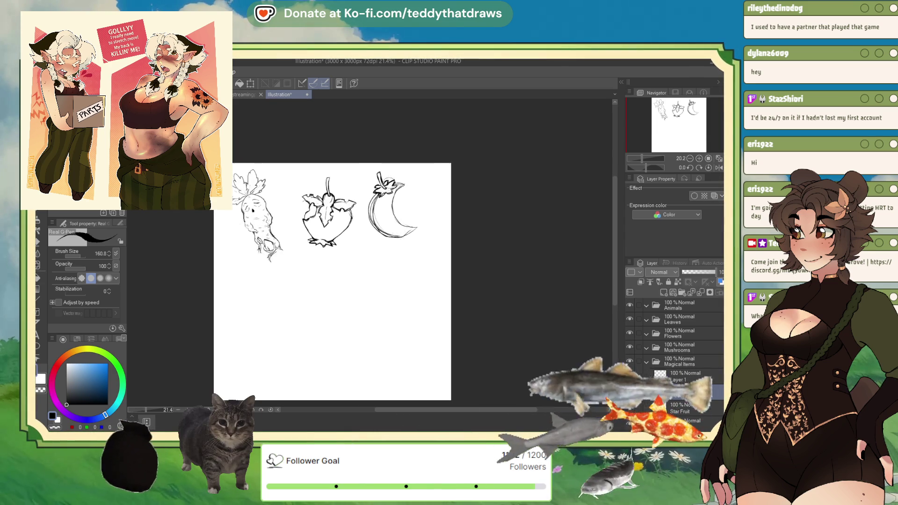
scroll(406, 168, "up", 2)
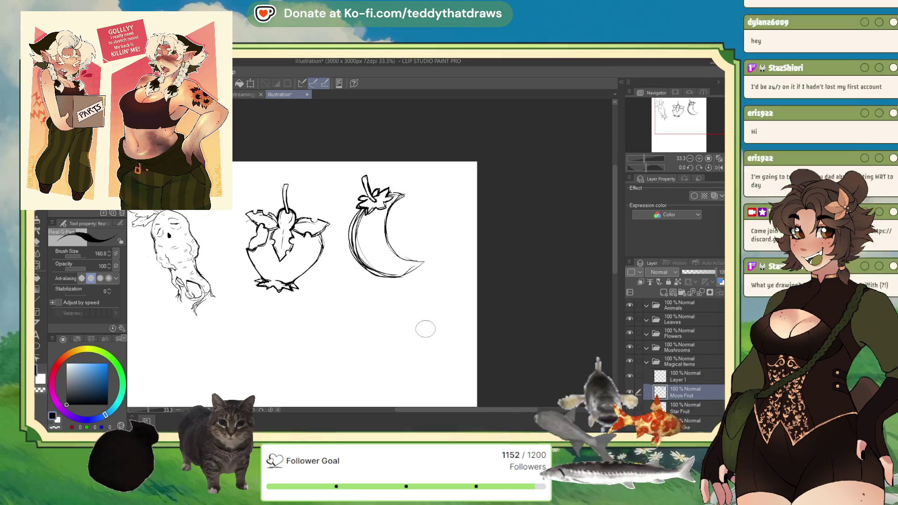
scroll(426, 329, "down", 1)
scroll(425, 329, "up", 1)
scroll(426, 299, "down", 1)
scroll(449, 327, "down", 1)
scroll(442, 295, "up", 2)
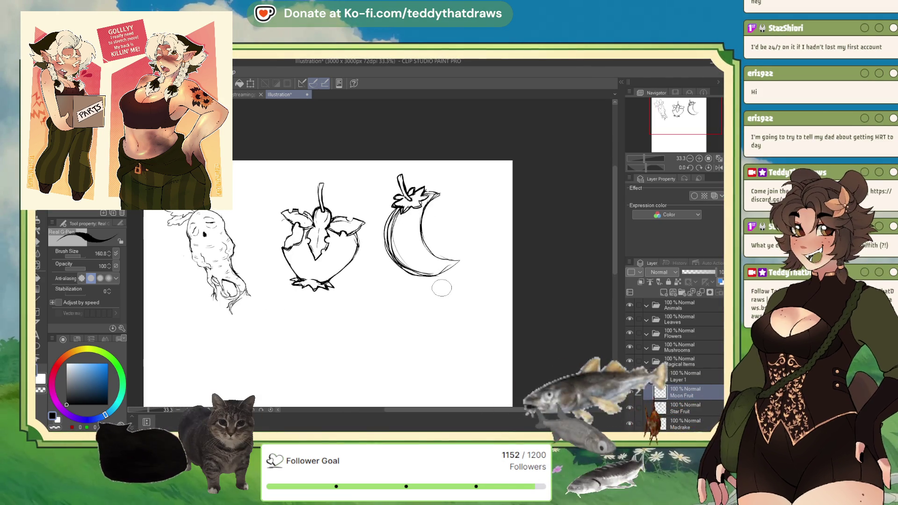
key("ctrl+t")
left_click_drag(444, 275, 459, 280)
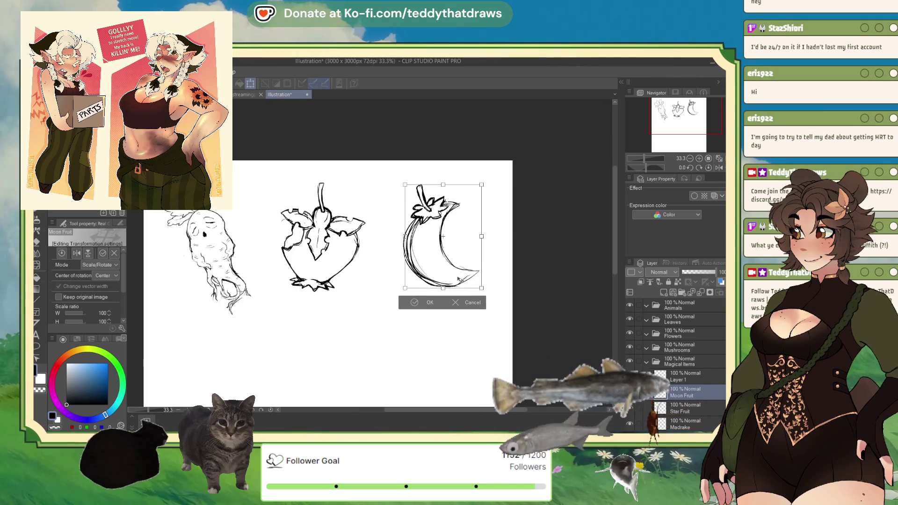
left_click(415, 302)
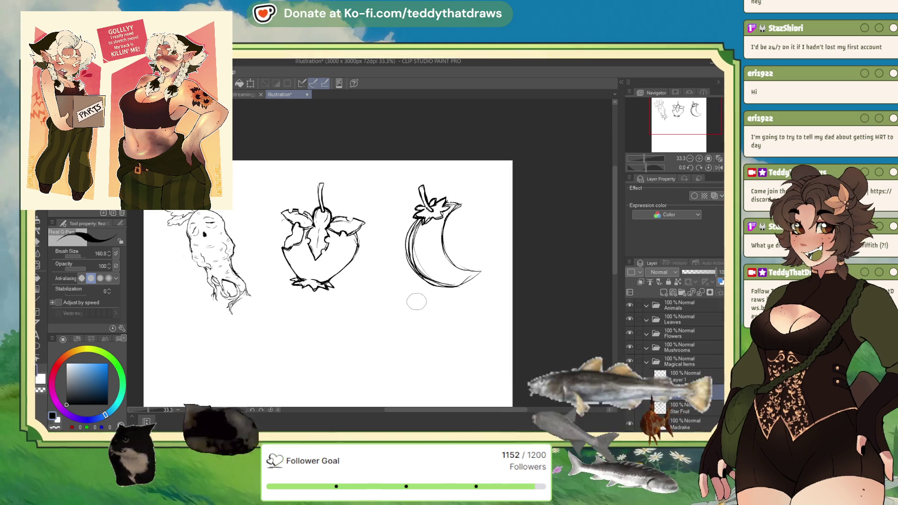
- Expand the Fruits folder and move the Moon Fruit and Star Fruit layers into it
scroll(674, 328, "down", 2)
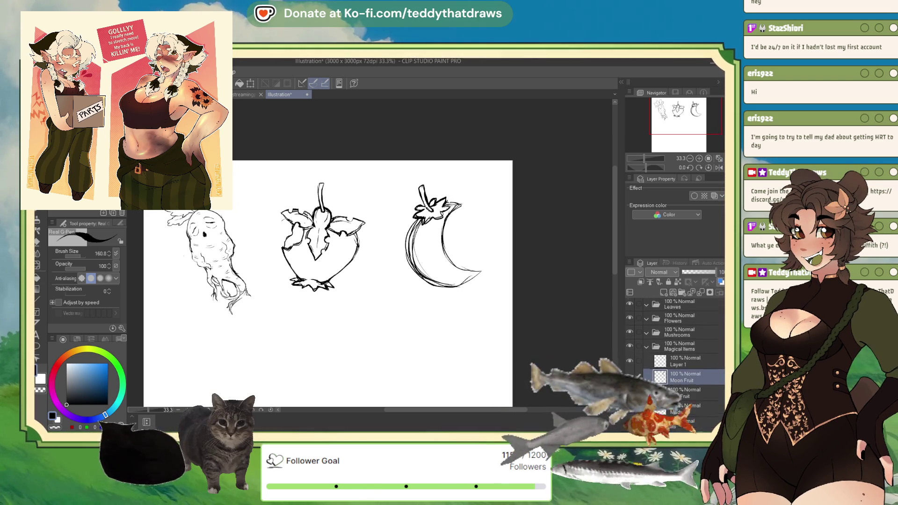
scroll(676, 402, "down", 1)
scroll(706, 394, "down", 4)
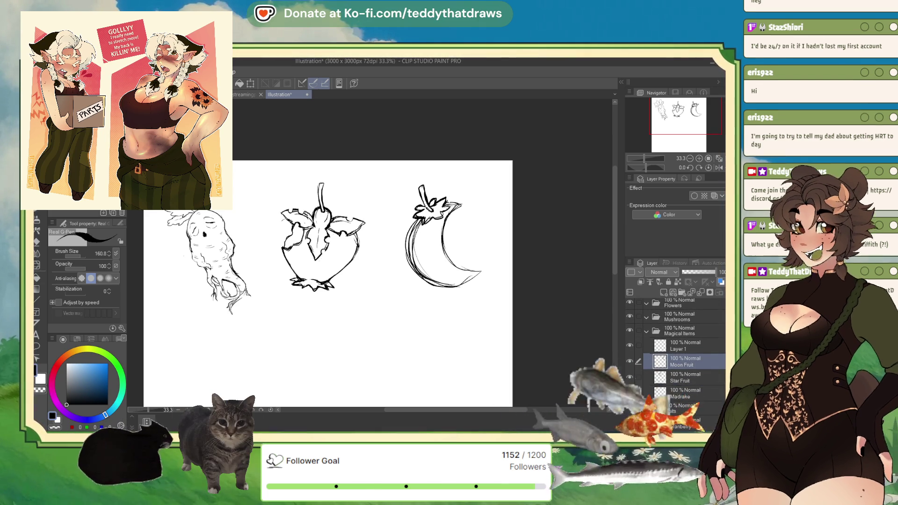
left_click(630, 360)
left_click_drag(682, 316, 683, 365)
left_click_drag(684, 316, 692, 350)
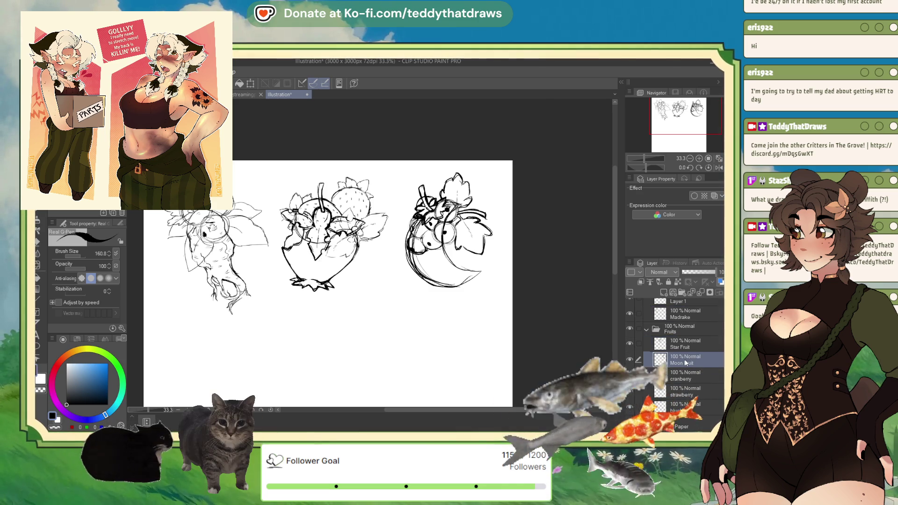
- Select Moon Fruit and nudge its sketch down off the berry cluster with arrow keys
left_click(686, 364)
key("Down")
key("Down")
key("Down")
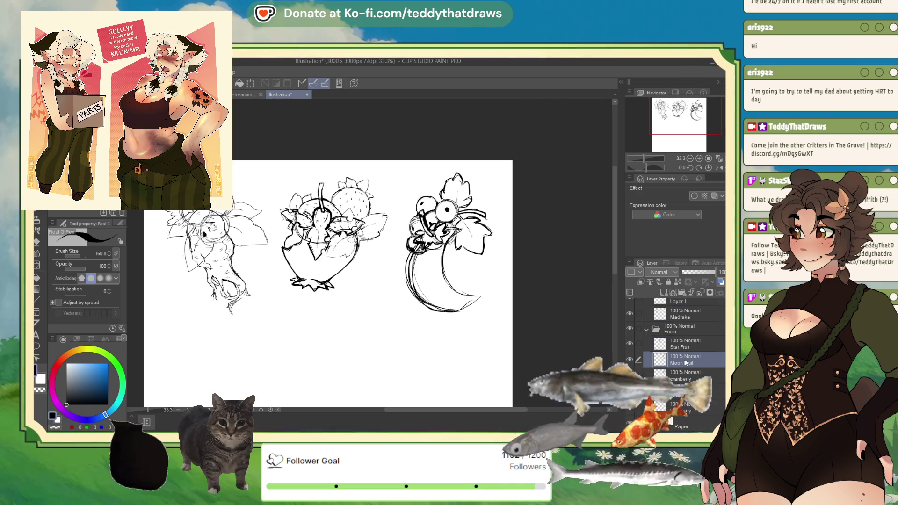
key("Down")
key("Down")
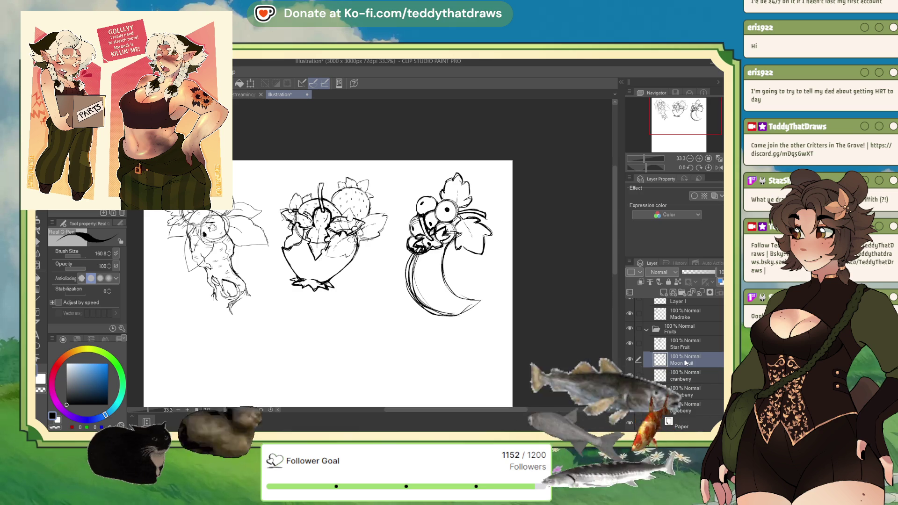
key("k")
key("Down")
key("Down")
key("Down")
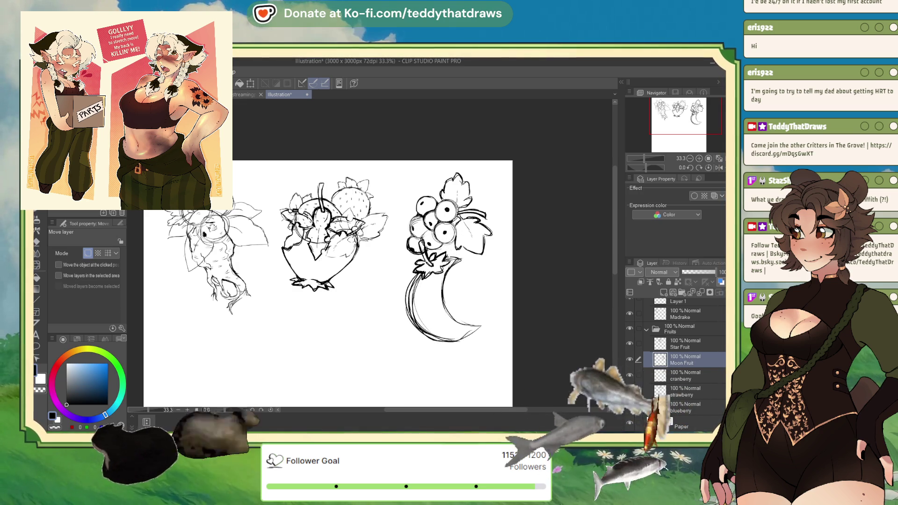
- Nudge the moon fruit down then up, shift Star Fruit three steps down and one right, then collapse Fruits
key("Down")
key("Down")
key("Down")
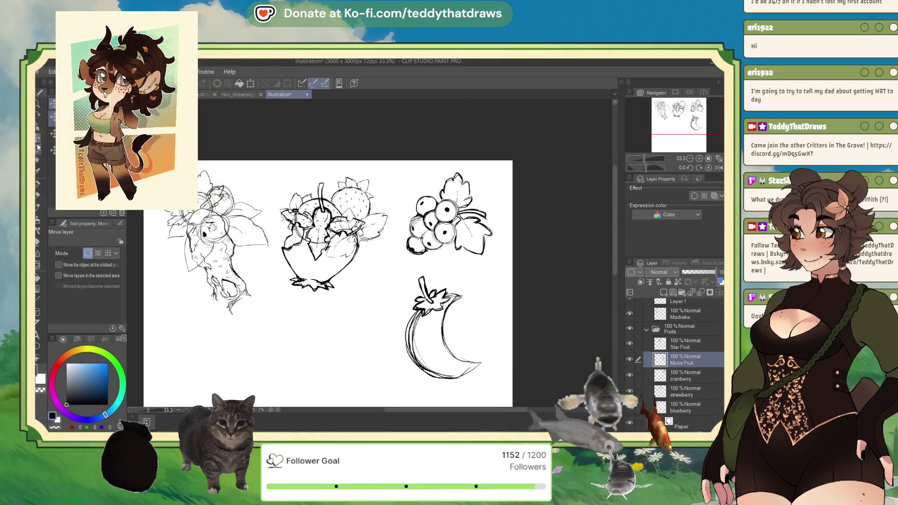
key("Up")
key("Up")
key("Up")
left_click(683, 375)
left_click(684, 348)
key("Down")
key("Down")
key("Down")
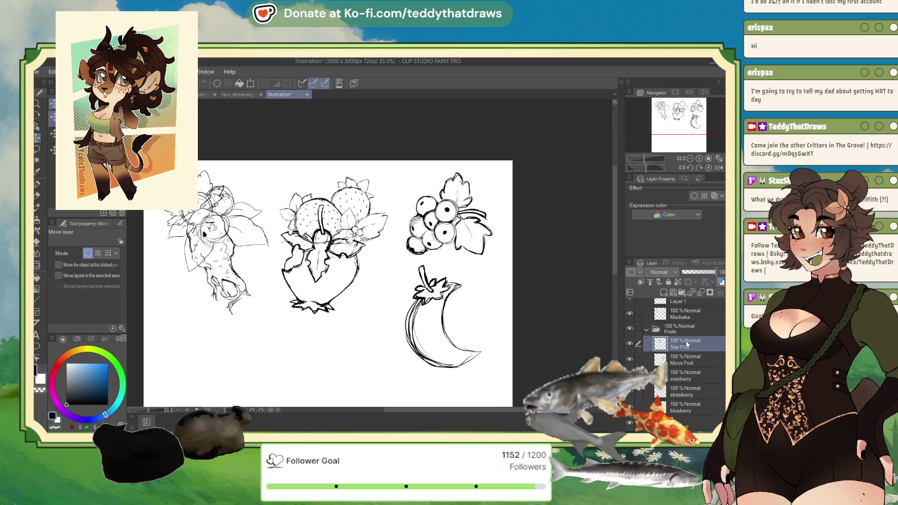
key("Down")
key("Down")
key("Down")
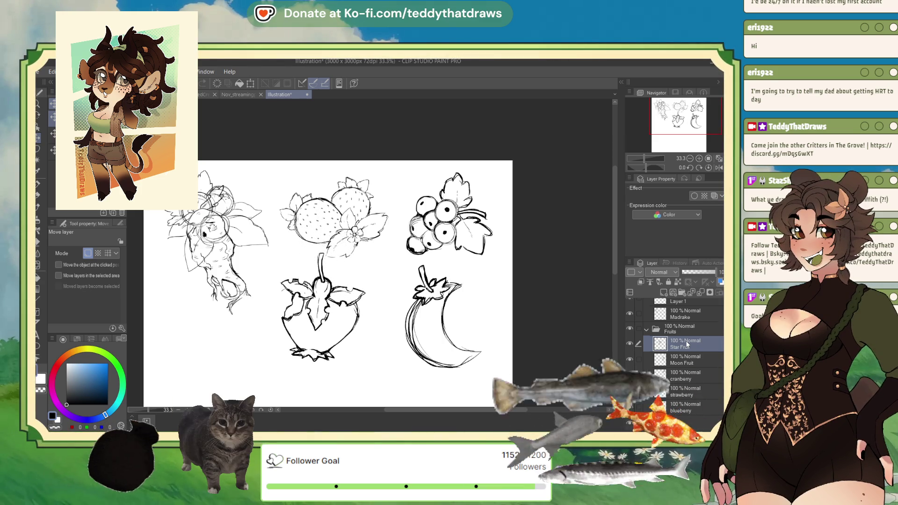
key("Down")
key("Down")
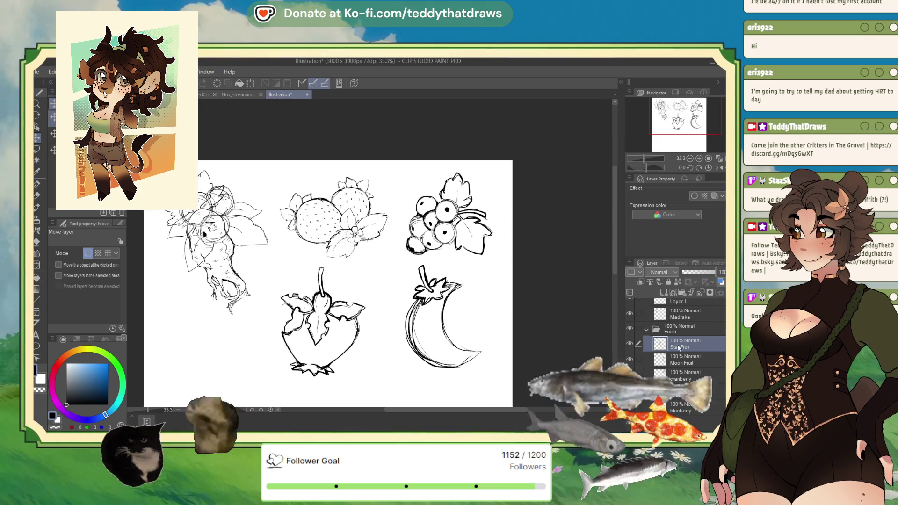
key("Right")
key("Right")
key("Right")
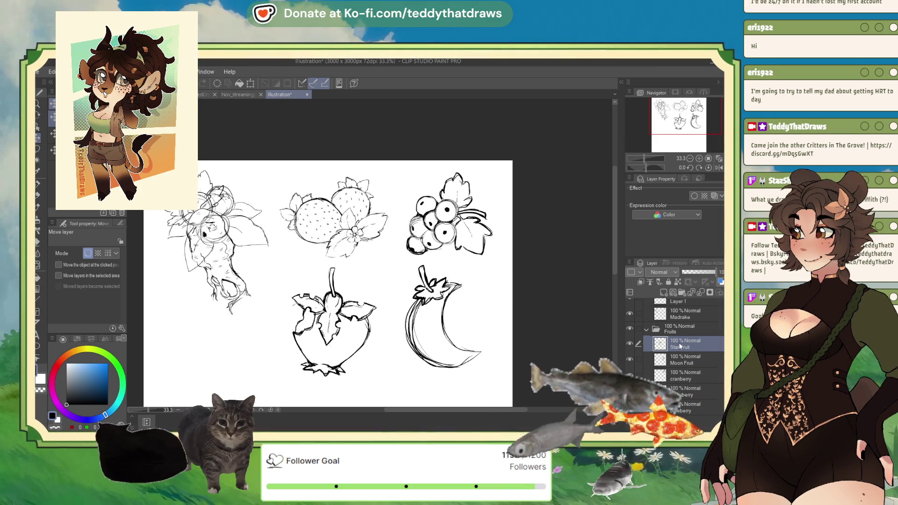
left_click(647, 330)
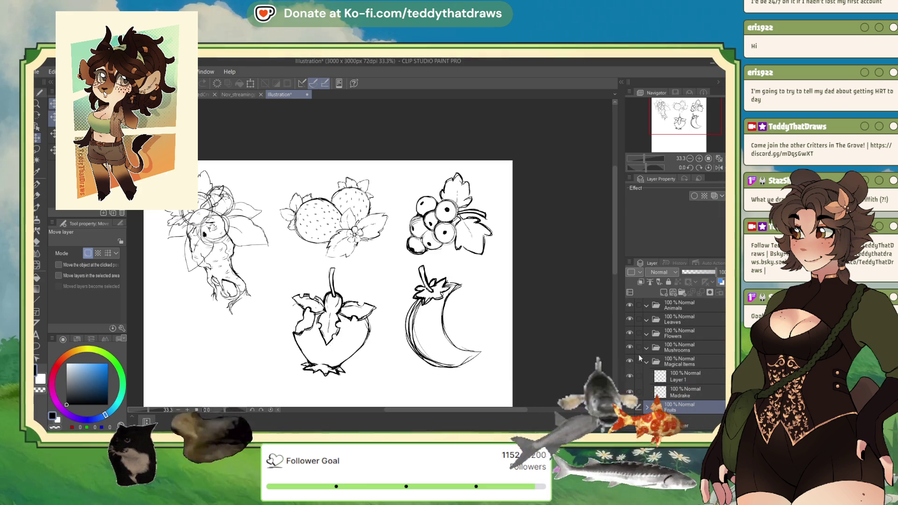
- Hide the Magical Items folder, expand Fruits, select Moon Fruit, and switch to the inking pen
left_click(630, 361)
scroll(674, 346, "down", 2)
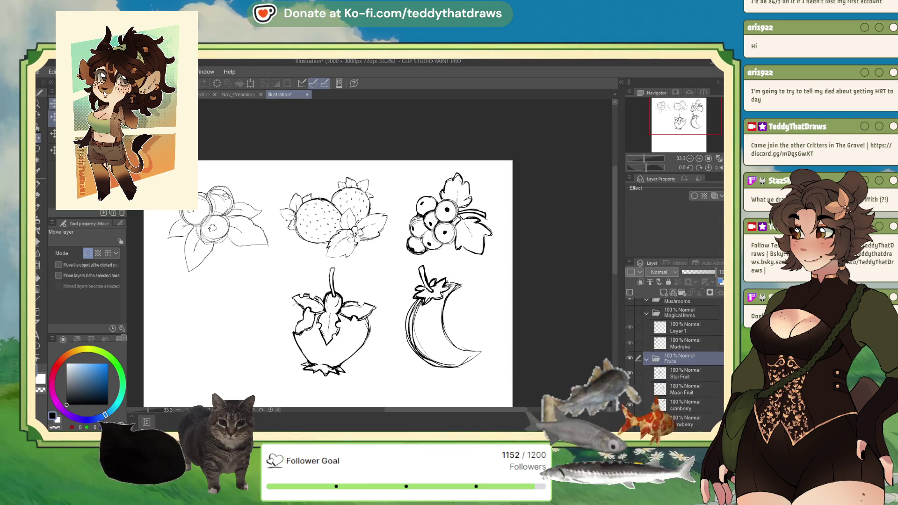
left_click(646, 345)
left_click(691, 361)
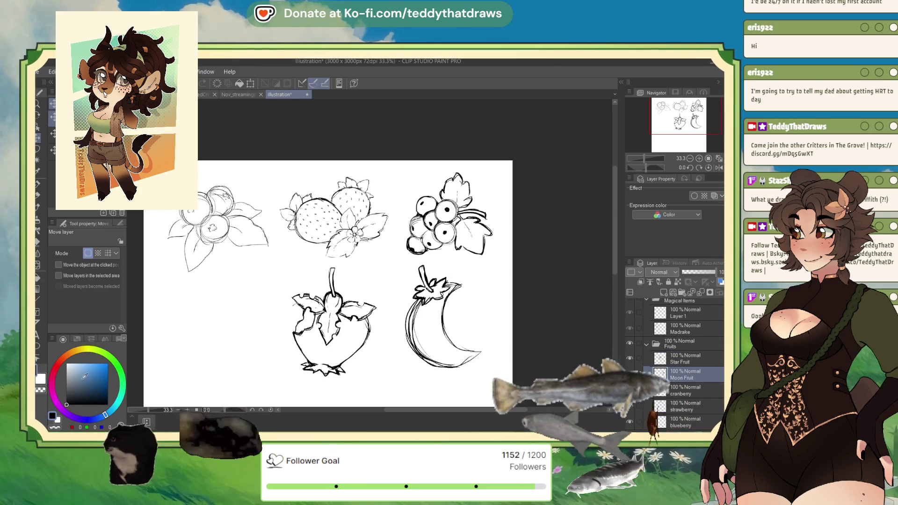
key("p")
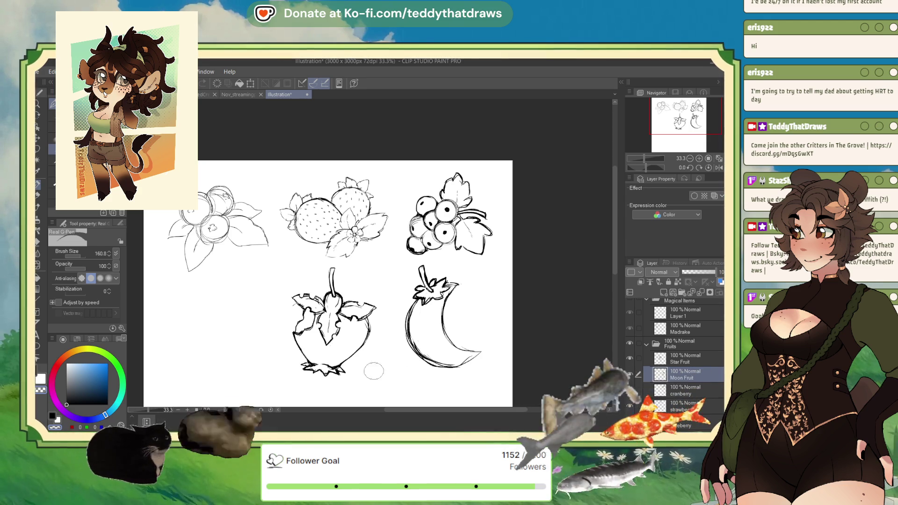
- Ink two bold black strokes down the moon fruit's inner curve with the Real G-Pen
key("x")
mouse_move(445, 298)
left_mouse_down()
mouse_move(440, 338)
mouse_move(461, 353)
mouse_move(482, 349)
left_mouse_up()
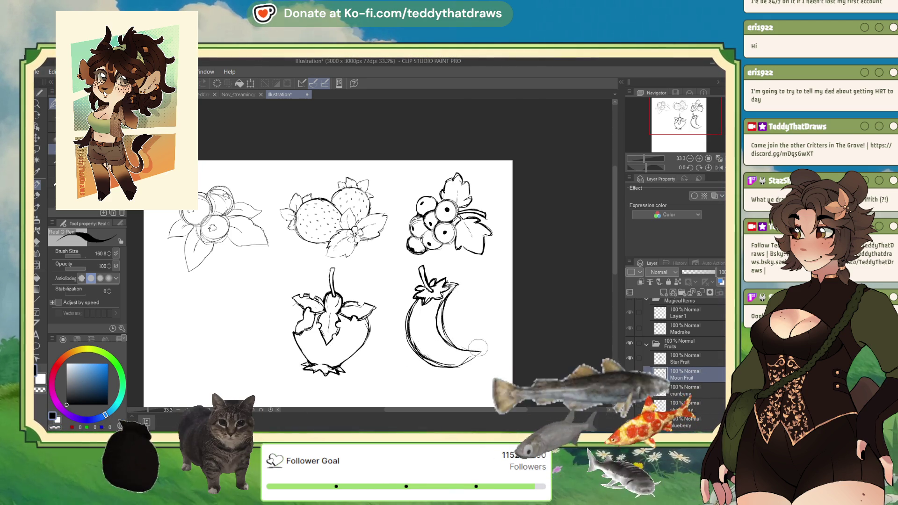
mouse_move(453, 287)
left_mouse_down()
mouse_move(439, 311)
mouse_move(448, 343)
mouse_move(478, 348)
mouse_move(469, 359)
left_mouse_up()
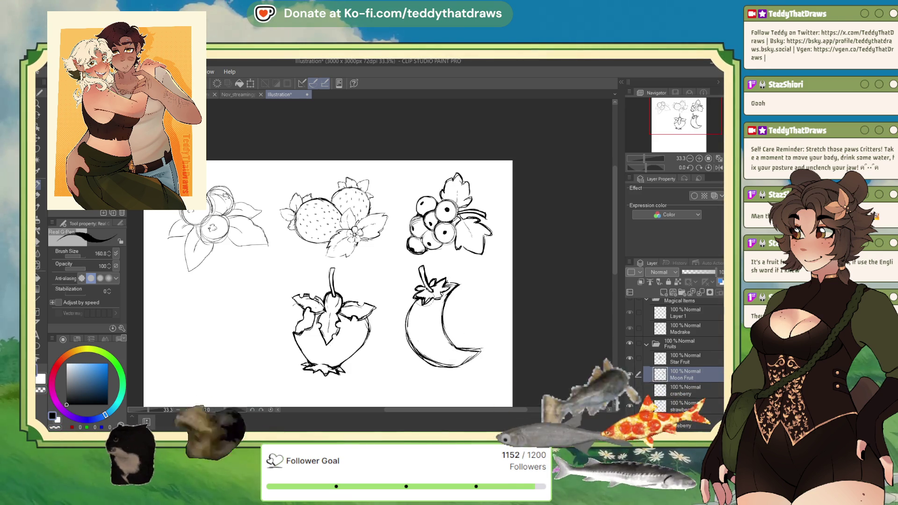
left_click(79, 108)
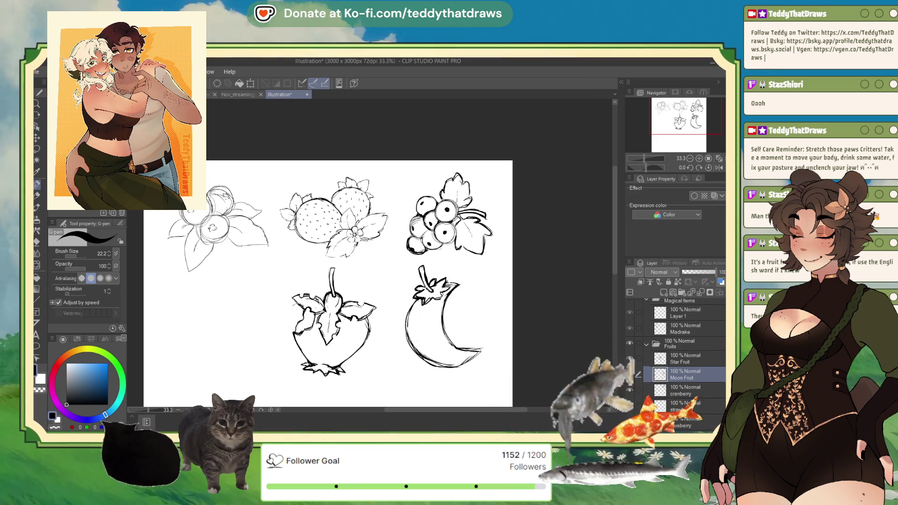
- At 33 opacity, draw grey swirls over the moon fruit's upper and lower areas
left_click(72, 269)
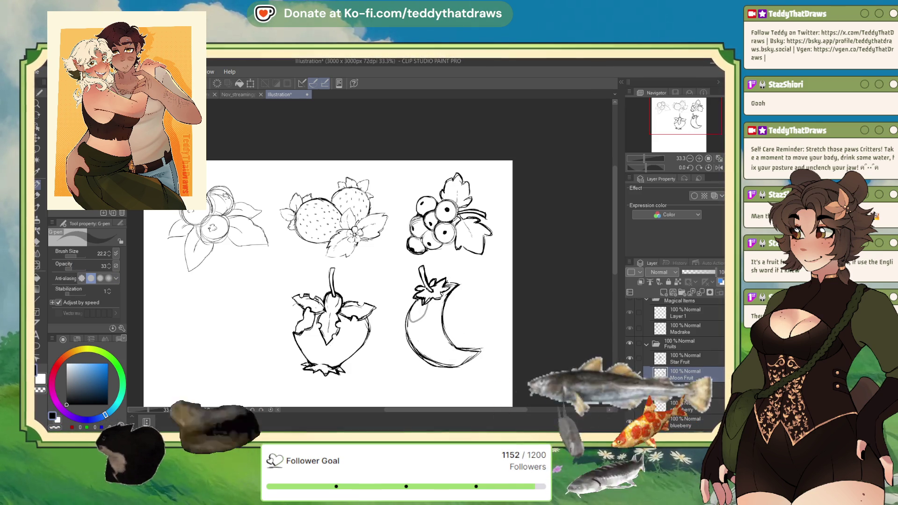
mouse_move(411, 322)
left_mouse_down()
mouse_move(413, 312)
mouse_move(421, 327)
left_mouse_up()
left_click_drag(440, 291, 437, 324)
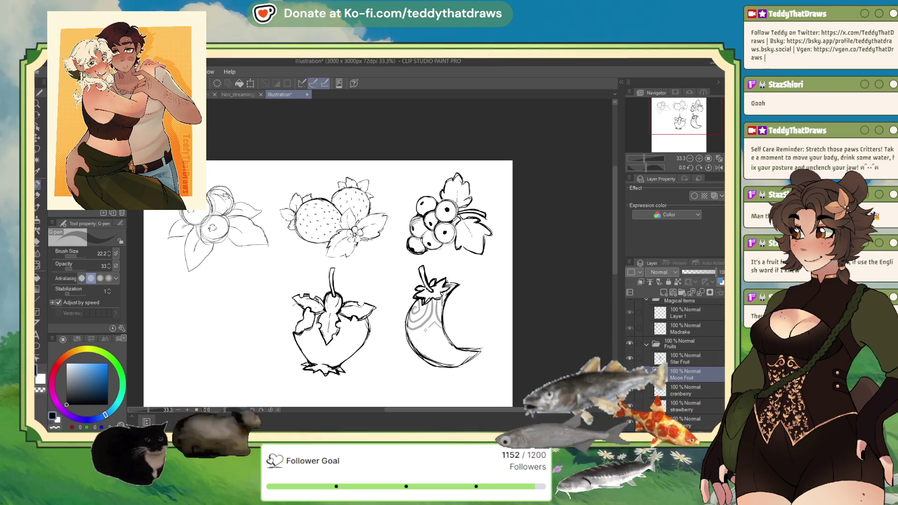
mouse_move(434, 329)
left_mouse_down()
mouse_move(421, 341)
mouse_move(431, 358)
left_mouse_up()
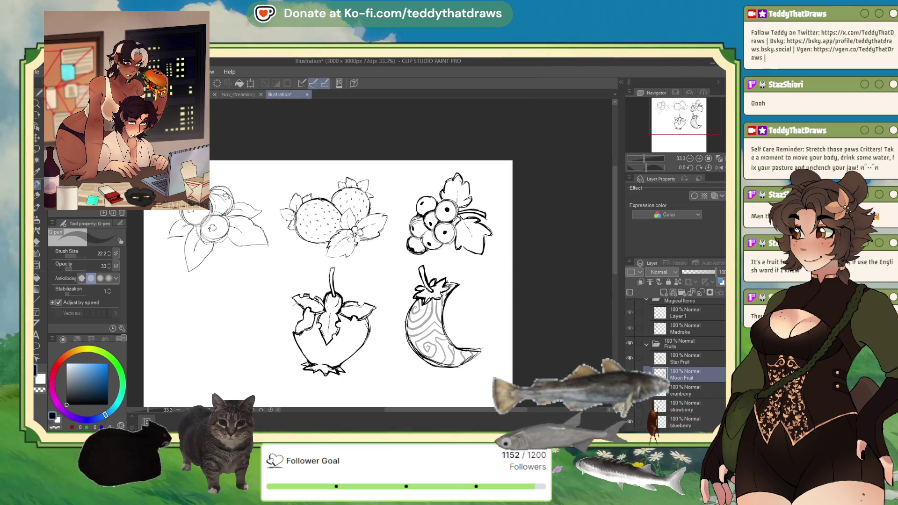
key("p")
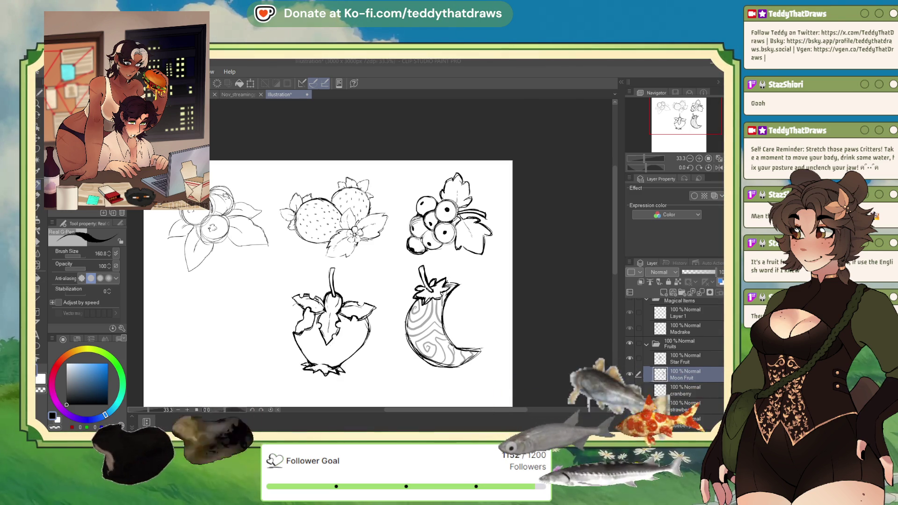
left_click(716, 170)
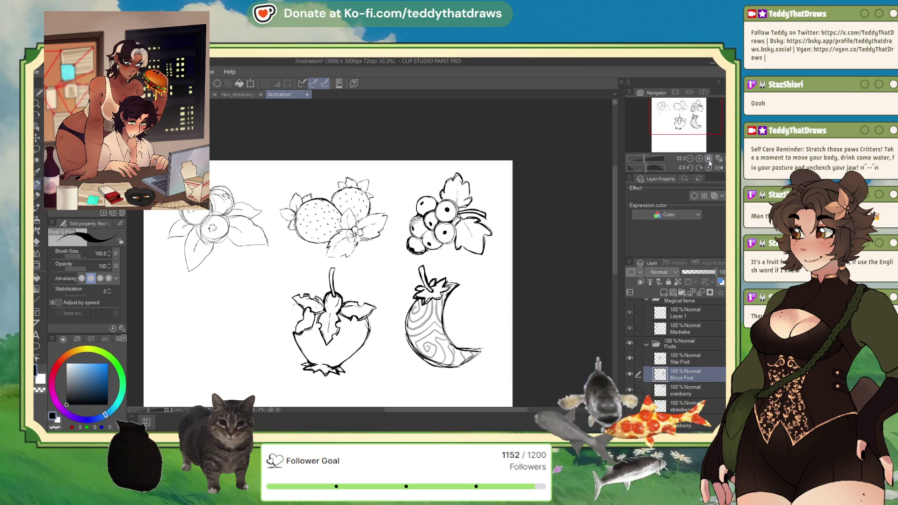
- On the Star Fruit layer, draw a curved line inside the heart fruit's lower left
left_click_drag(683, 117, 681, 123)
left_click(686, 357)
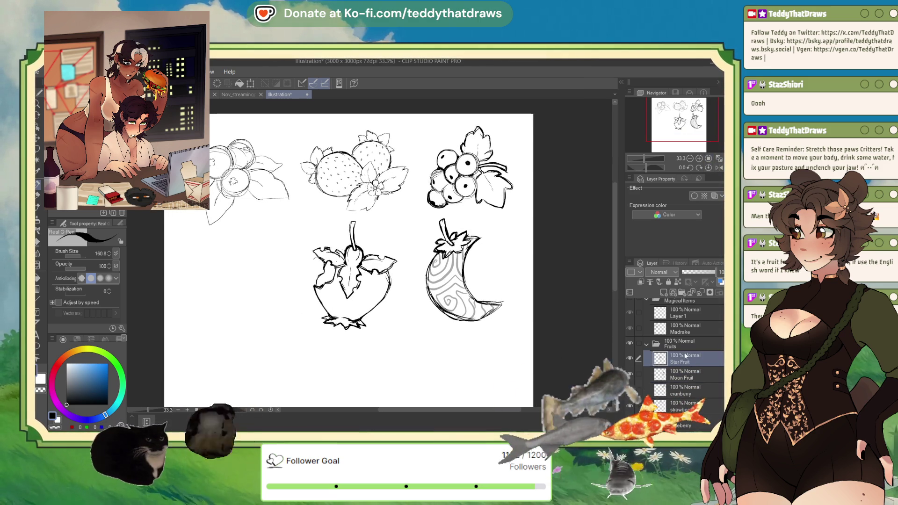
left_click(688, 377)
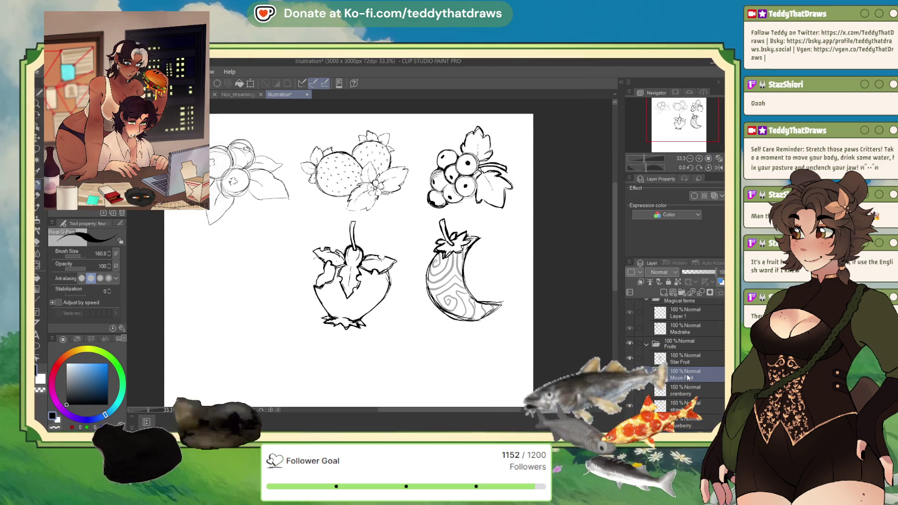
left_click(687, 359)
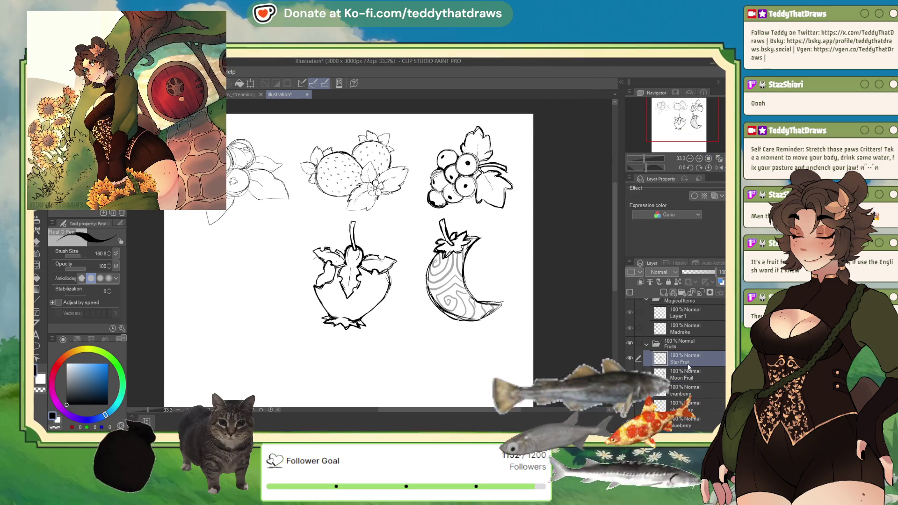
left_click_drag(344, 292, 320, 266)
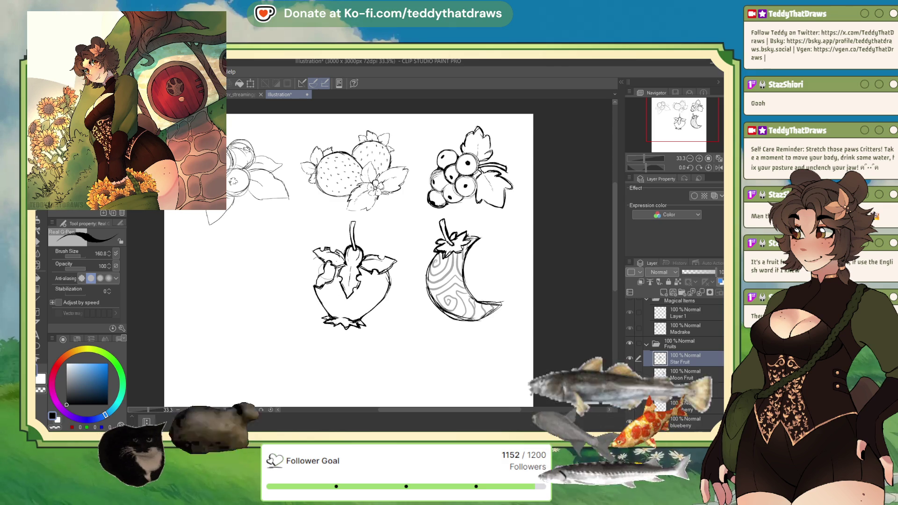